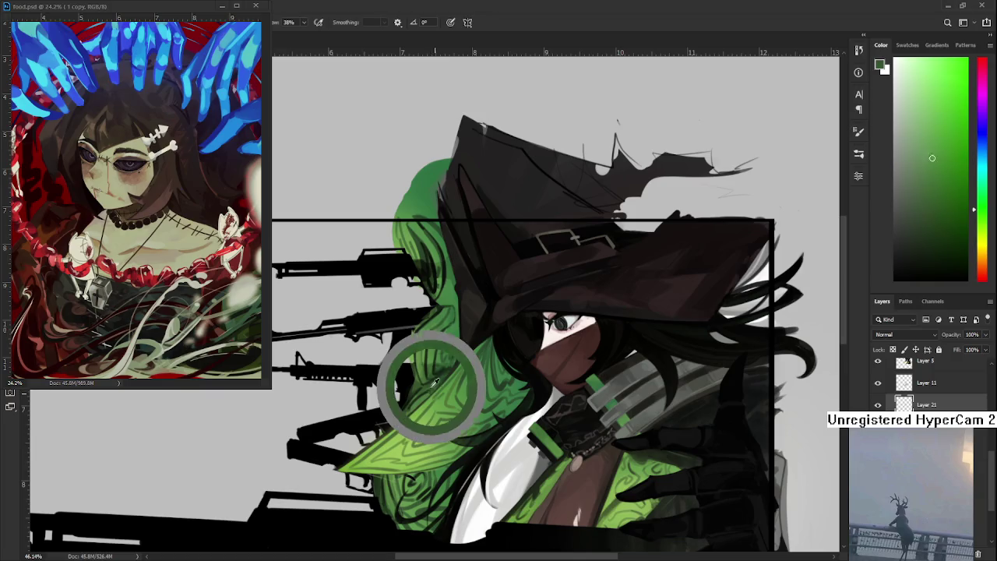
# - Sample a dark green from the patterned hood as the foreground colour
pyautogui.keyDown('alt'); pyautogui.click(425, 389); pyautogui.keyUp('alt')
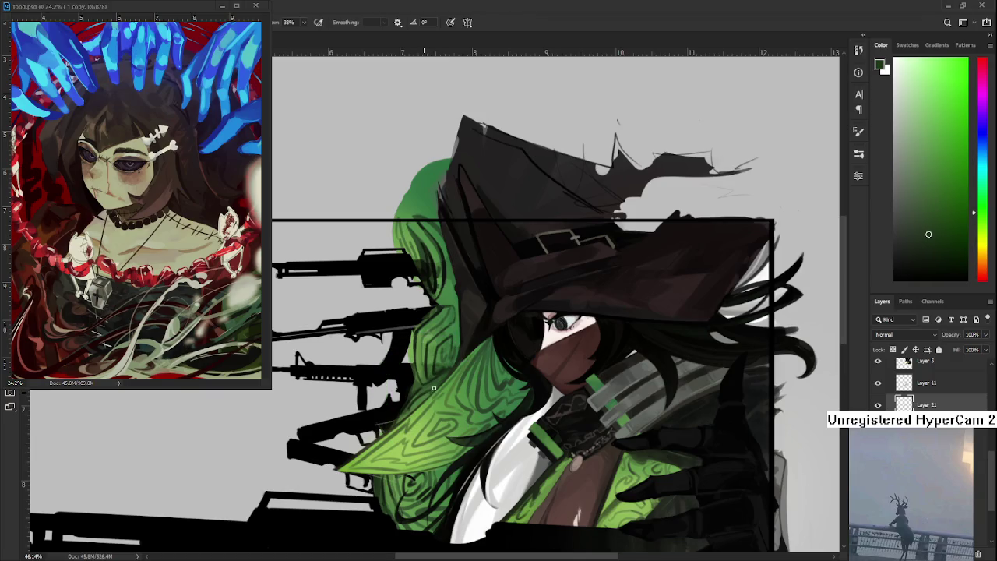
pyautogui.keyDown('alt'); pyautogui.click(431, 390); pyautogui.keyUp('alt')
# - Resample a green from the hood pattern and zoom to about 61% on the hood's left edge
pyautogui.scroll(-2, 463, 320)
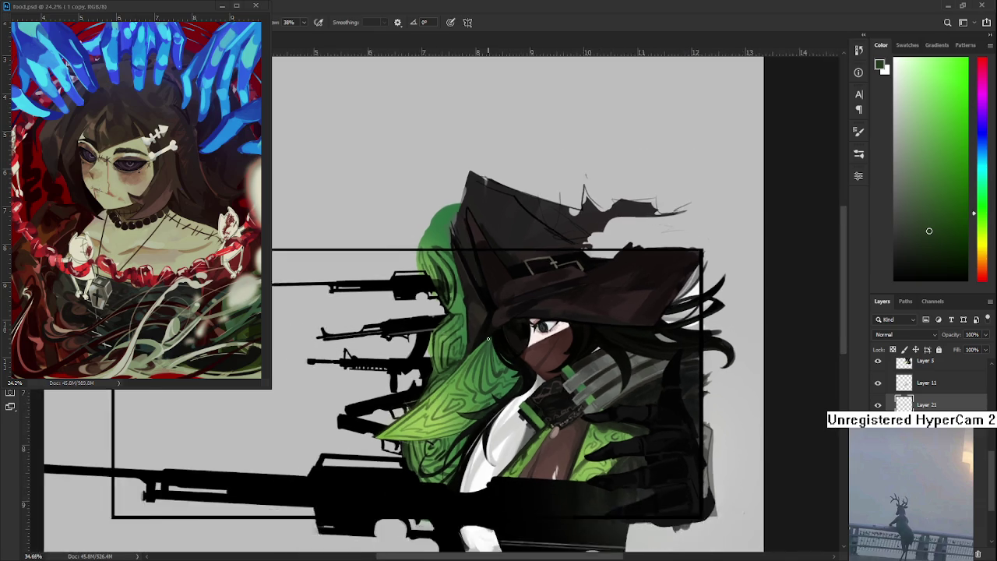
pyautogui.scroll(-1, 463, 319)
pyautogui.scroll(-1, 464, 319)
pyautogui.scroll(1, 463, 320)
pyautogui.scroll(1, 463, 319)
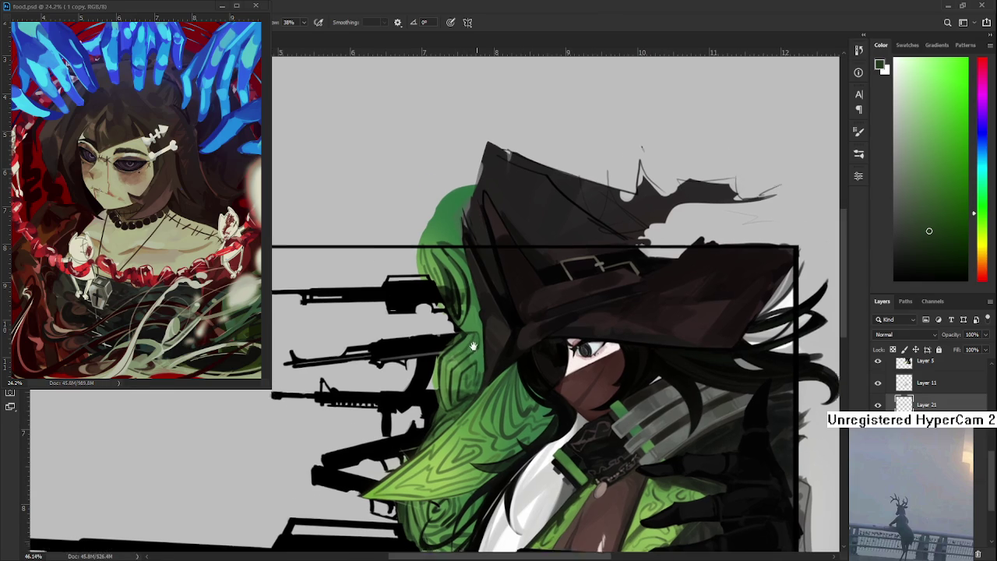
pyautogui.scroll(2, 467, 312)
pyautogui.moveTo(470, 300)
pyautogui.mouseDown()
pyautogui.moveTo(481, 315)
pyautogui.moveTo(478, 305)
pyautogui.mouseUp()
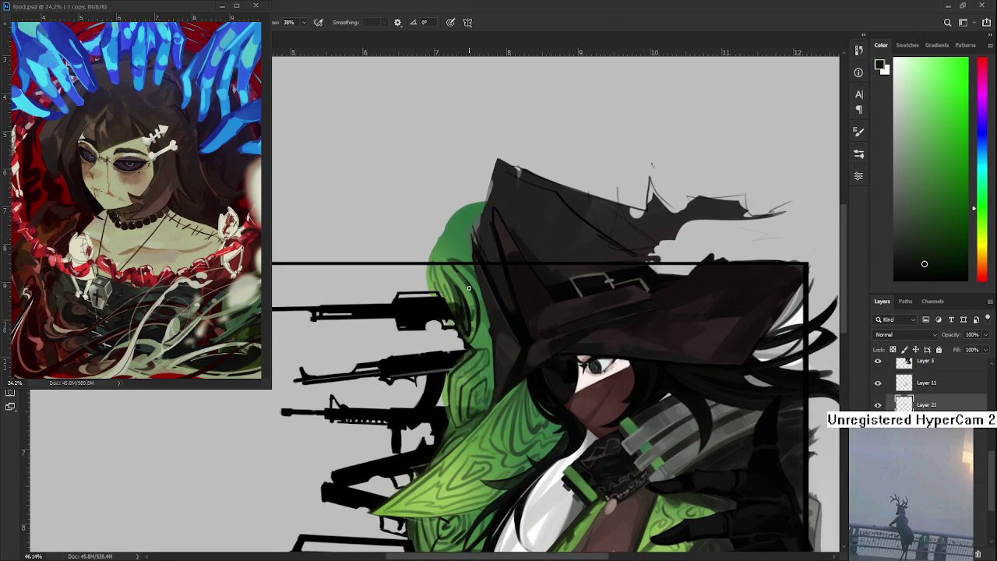
pyautogui.scroll(-2, 549, 373)
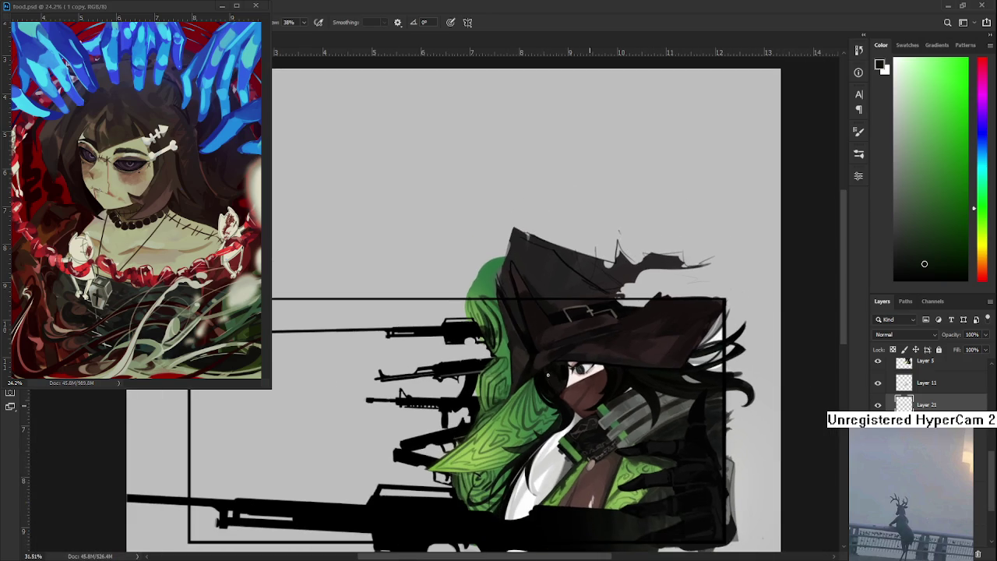
pyautogui.scroll(2, 545, 377)
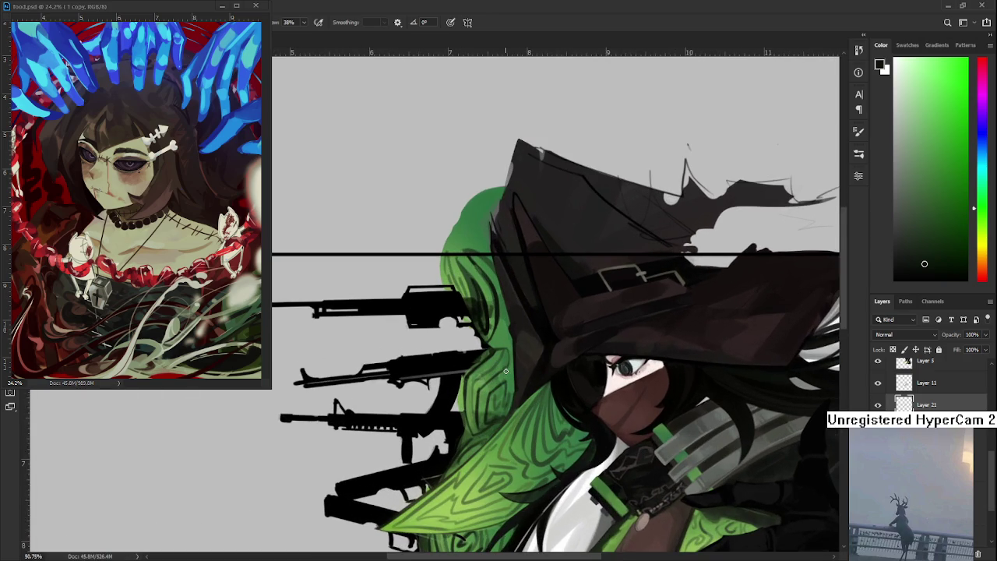
pyautogui.scroll(2, 505, 371)
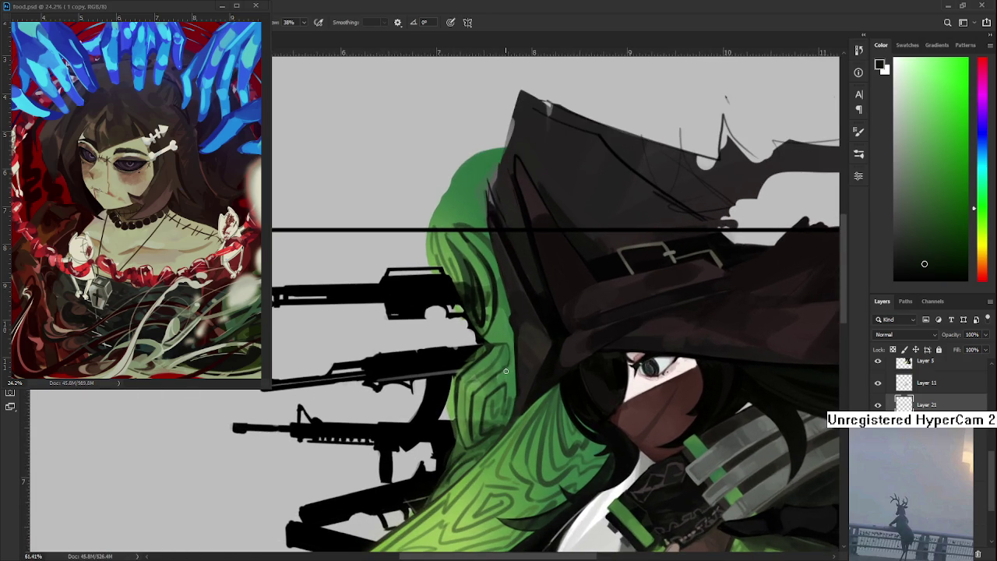
# - Shade the hood's left edge with near-black and with lighter and darker hood greens
pyautogui.keyDown('alt'); pyautogui.click(481, 339); pyautogui.keyUp('alt')
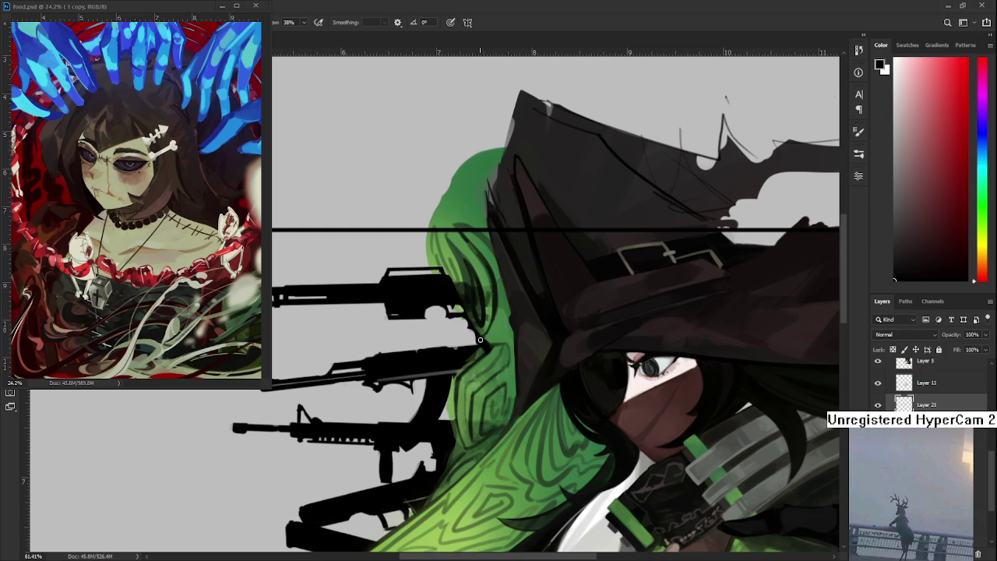
pyautogui.keyDown('alt'); pyautogui.click(484, 354); pyautogui.keyUp('alt')
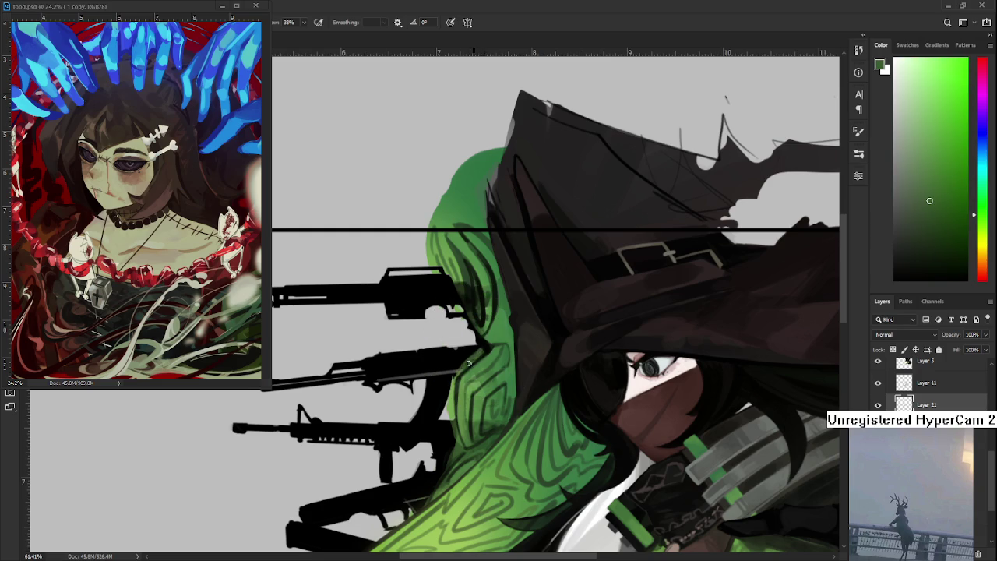
pyautogui.keyDown('alt'); pyautogui.click(453, 389); pyautogui.keyUp('alt')
pyautogui.keyDown('alt'); pyautogui.click(473, 359); pyautogui.keyUp('alt')
pyautogui.keyDown('alt'); pyautogui.click(473, 357); pyautogui.keyUp('alt')
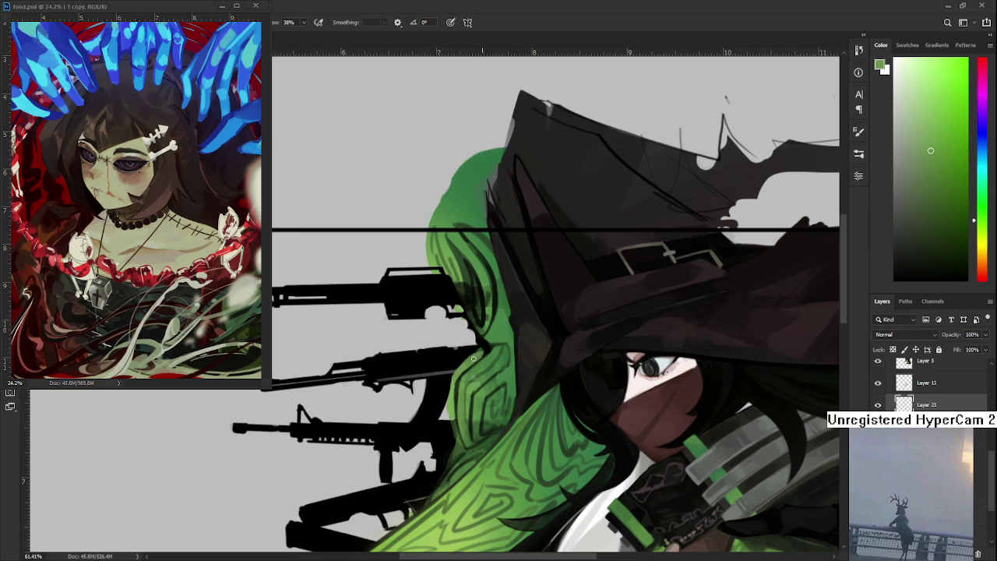
pyautogui.keyDown('alt'); pyautogui.click(482, 349); pyautogui.keyUp('alt')
pyautogui.keyDown('alt'); pyautogui.click(478, 353); pyautogui.keyUp('alt')
# - Darken the edge beside the rifle silhouette in near-black, resampling hood green between strokes
pyautogui.keyDown('alt'); pyautogui.click(484, 346); pyautogui.keyUp('alt')
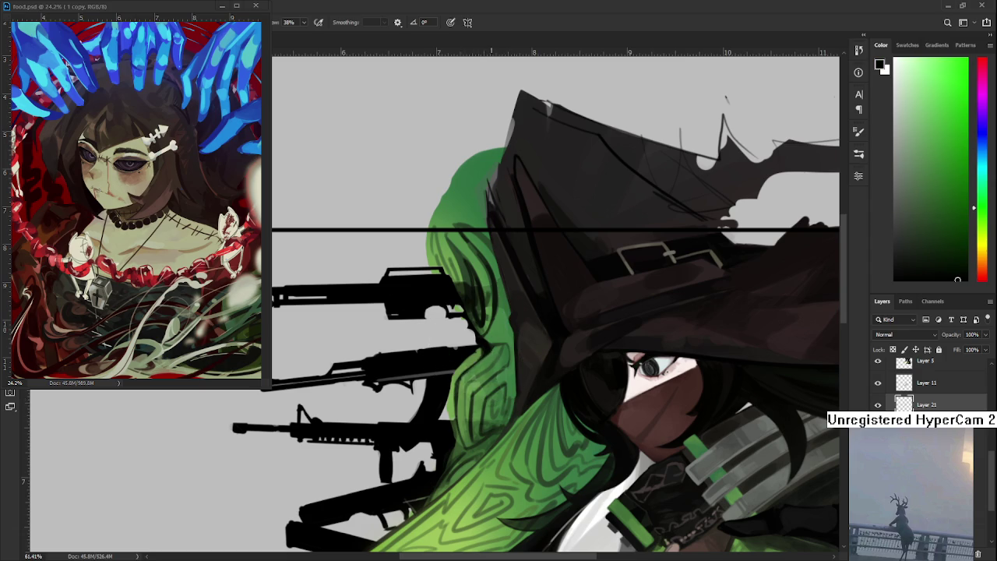
pyautogui.keyDown('alt'); pyautogui.click(472, 352); pyautogui.keyUp('alt')
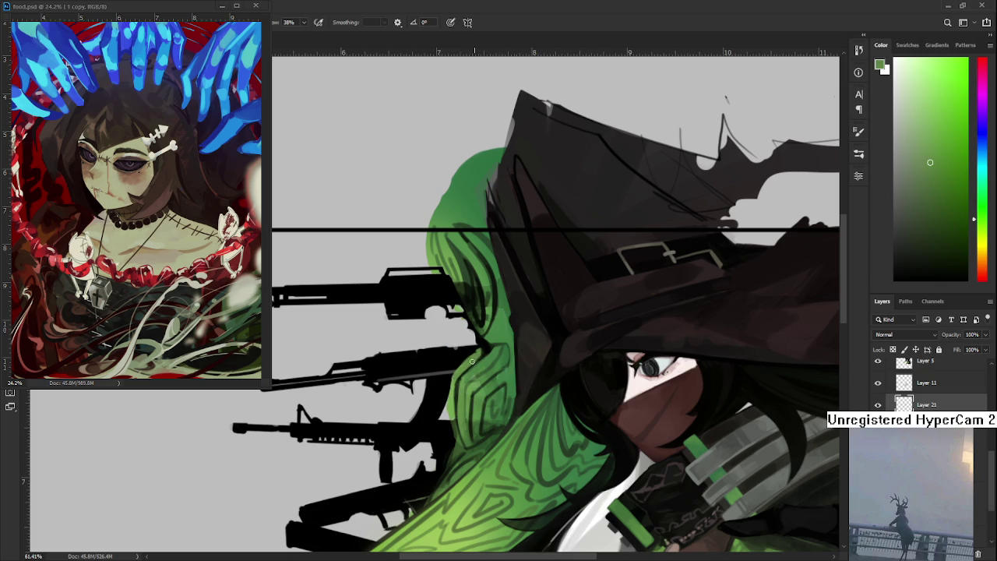
pyautogui.keyDown('alt'); pyautogui.click(460, 376); pyautogui.keyUp('alt')
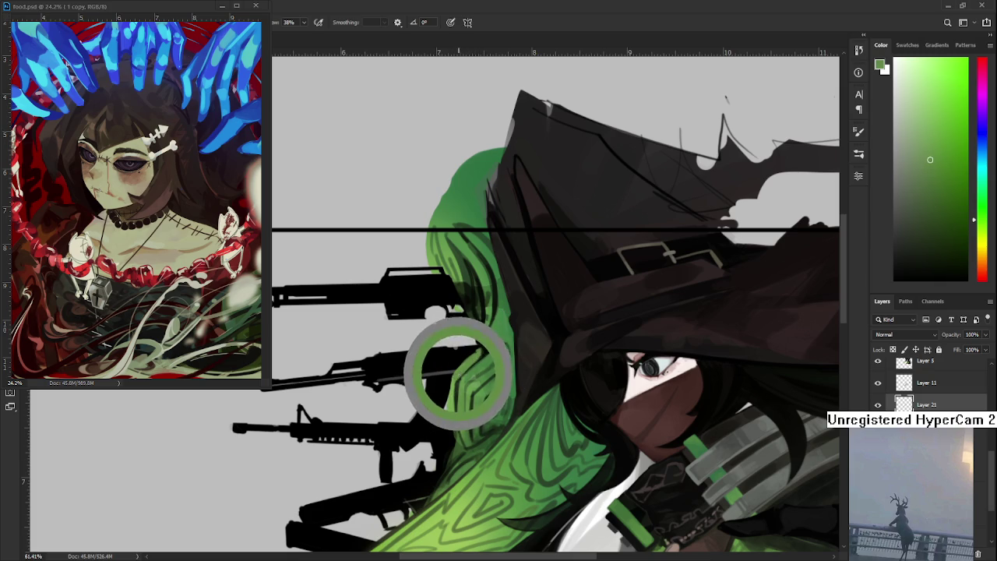
pyautogui.moveTo(461, 376)
pyautogui.mouseDown()
pyautogui.moveTo(498, 342)
pyautogui.moveTo(477, 354)
pyautogui.mouseUp()
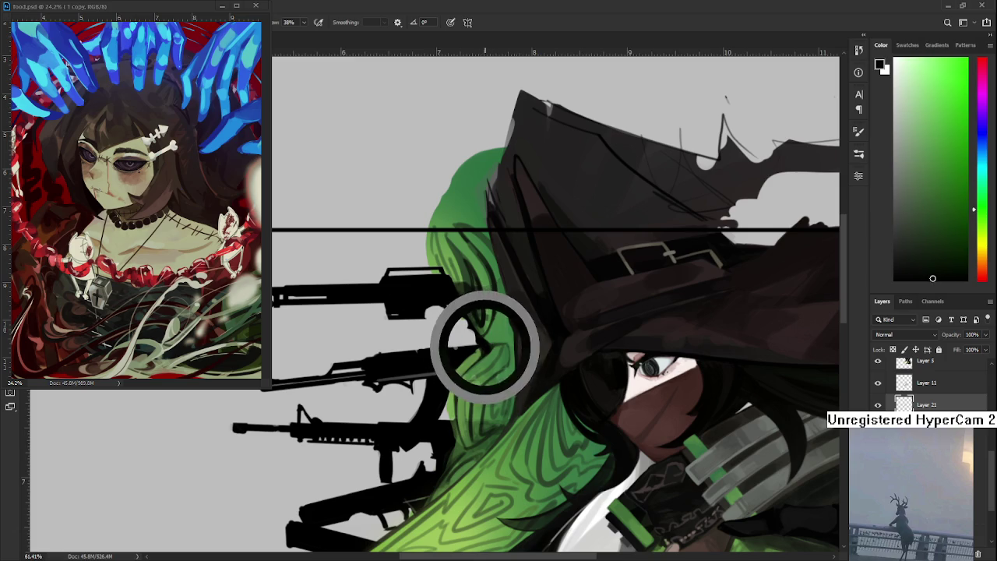
pyautogui.click(479, 352)
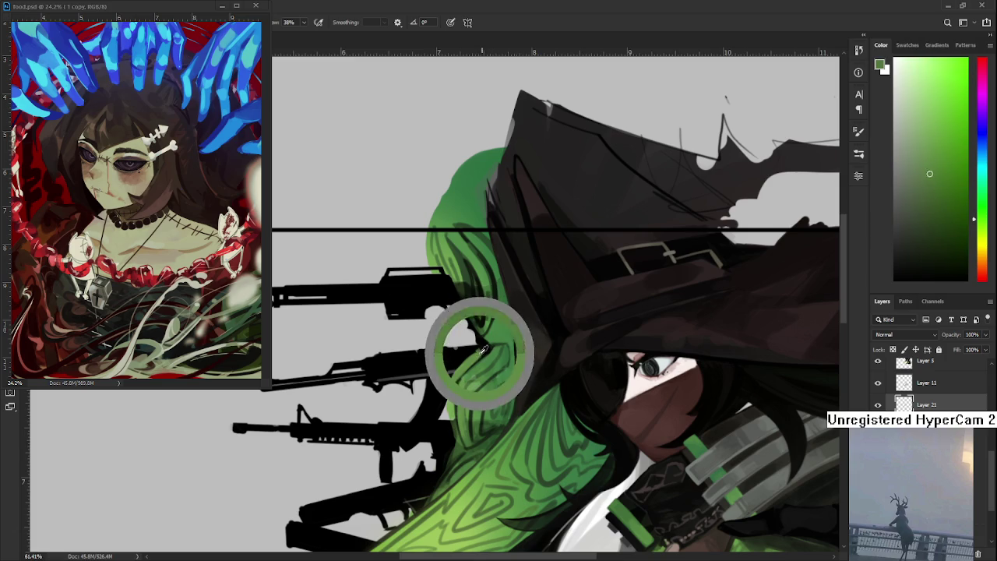
pyautogui.click(475, 358)
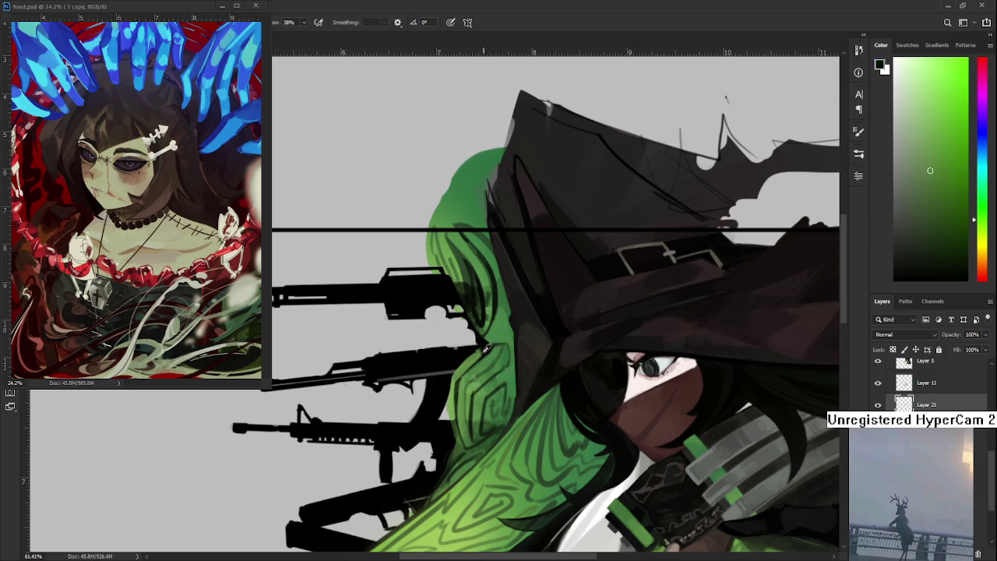
pyautogui.moveTo(458, 350)
pyautogui.mouseDown()
pyautogui.moveTo(482, 348)
pyautogui.moveTo(457, 335)
pyautogui.moveTo(486, 343)
pyautogui.moveTo(478, 351)
pyautogui.mouseUp()
# - Finish the edge strokes, alternating near-black with muted, darker and lighter hood greens
pyautogui.moveTo(485, 346); pyautogui.dragTo(482, 349)
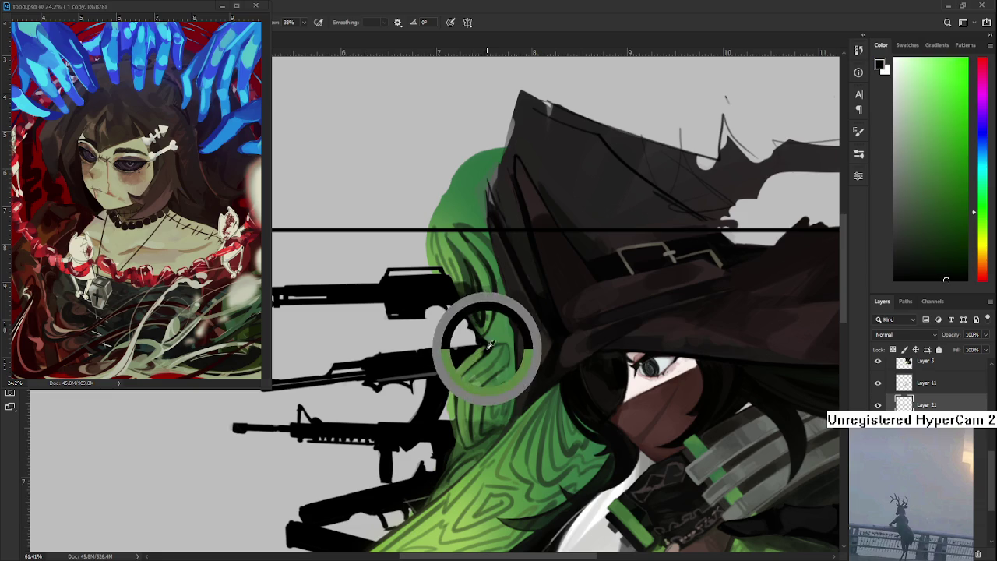
pyautogui.keyDown('alt'); pyautogui.click(483, 349); pyautogui.keyUp('alt')
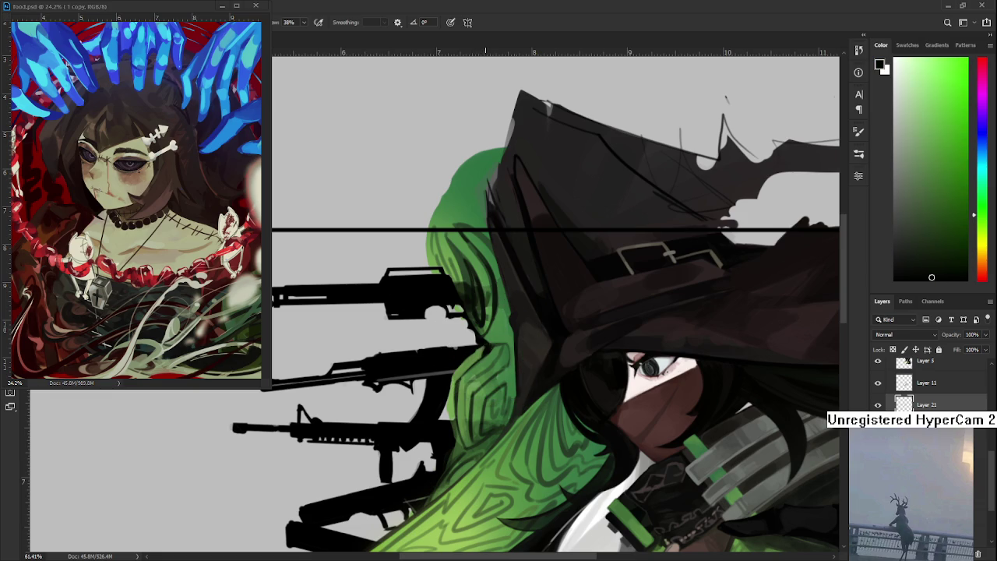
pyautogui.keyDown('alt'); pyautogui.click(483, 352); pyautogui.keyUp('alt')
pyautogui.keyDown('alt'); pyautogui.click(485, 348); pyautogui.keyUp('alt')
pyautogui.keyDown('alt'); pyautogui.click(484, 351); pyautogui.keyUp('alt')
pyautogui.keyDown('alt'); pyautogui.click(483, 348); pyautogui.keyUp('alt')
pyautogui.keyDown('alt'); pyautogui.click(484, 348); pyautogui.keyUp('alt')
pyautogui.keyDown('alt'); pyautogui.click(487, 346); pyautogui.keyUp('alt')
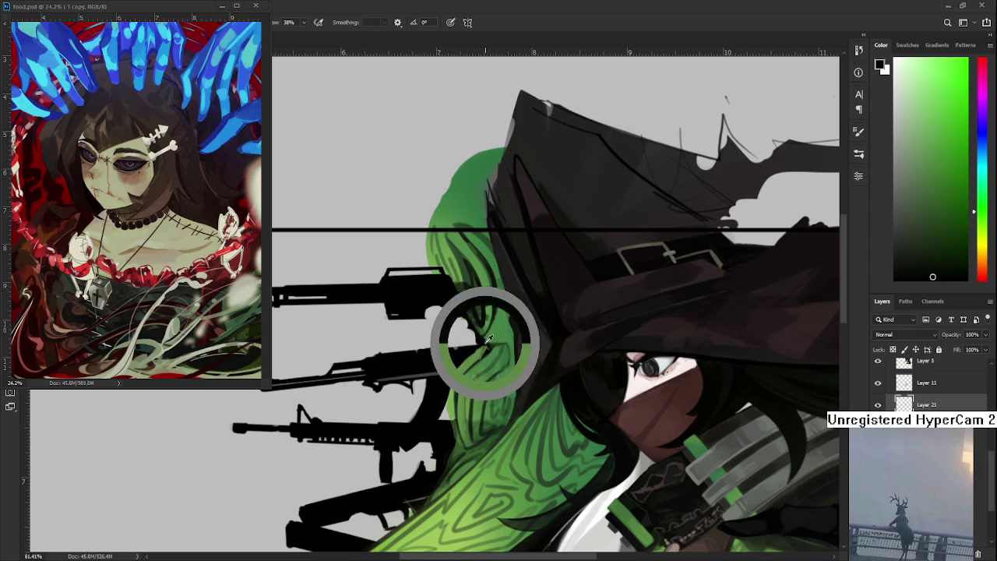
pyautogui.keyDown('alt'); pyautogui.click(481, 350); pyautogui.keyUp('alt')
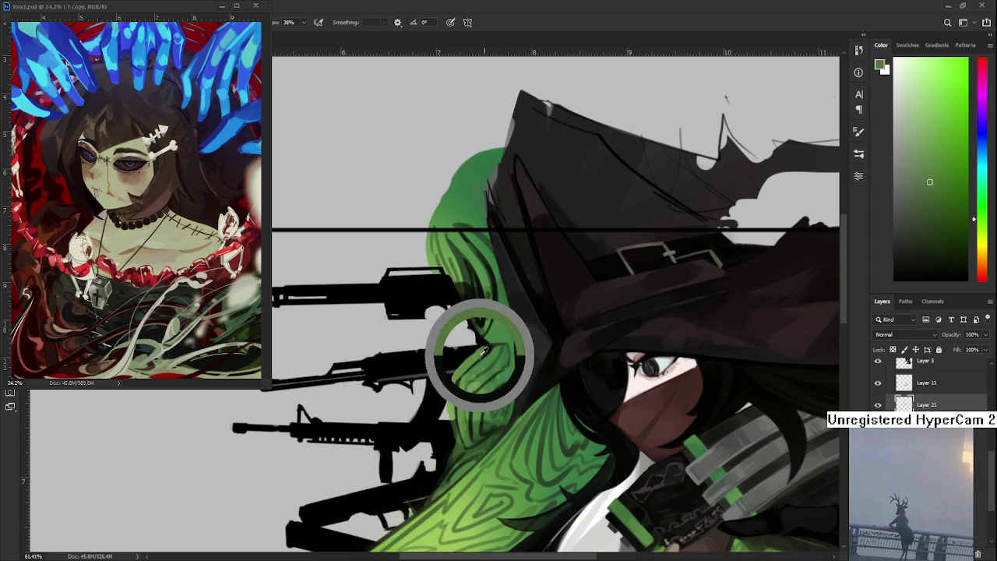
# - Zoom out to check the whole composition, then zoom back and pan to the hood's left edge
pyautogui.scroll(-2, 481, 349)
pyautogui.scroll(-2, 486, 342)
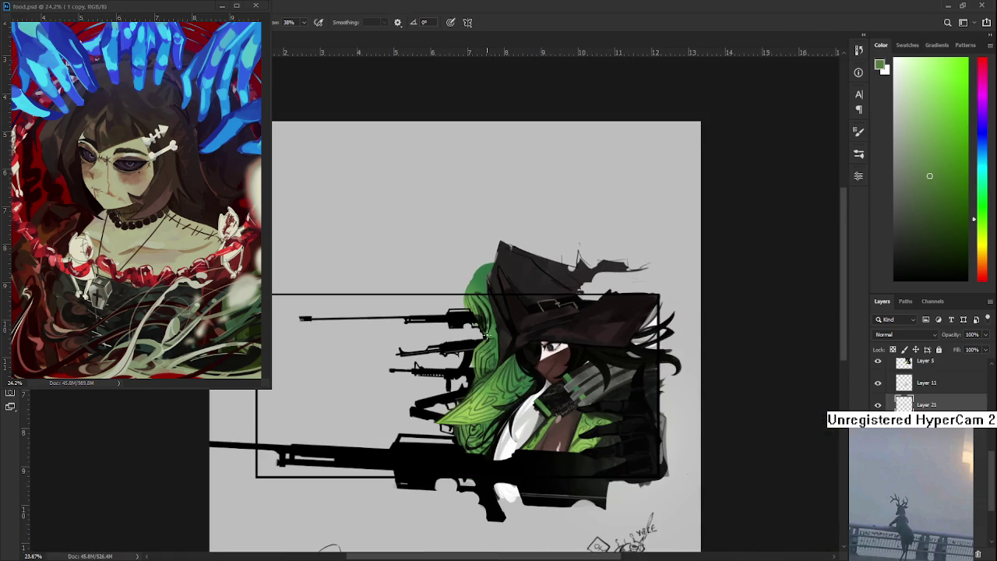
pyautogui.scroll(3, 493, 329)
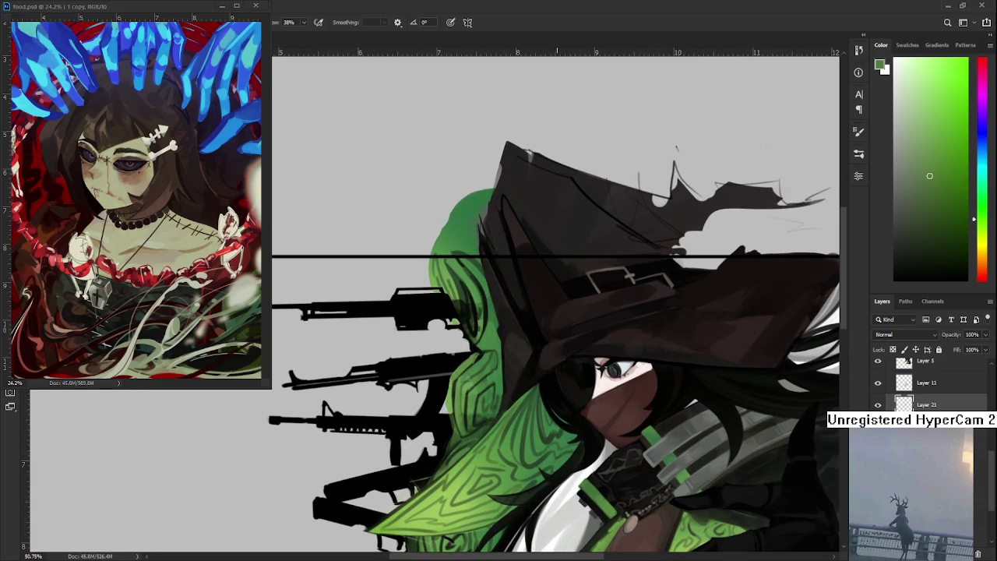
pyautogui.moveTo(474, 394)
pyautogui.mouseDown()
pyautogui.moveTo(483, 251)
pyautogui.moveTo(451, 344)
pyautogui.mouseUp()
# - Clean the hood edge beside the upper rifles with alternating black and green strokes
pyautogui.keyDown('alt'); pyautogui.click(425, 326); pyautogui.keyUp('alt')
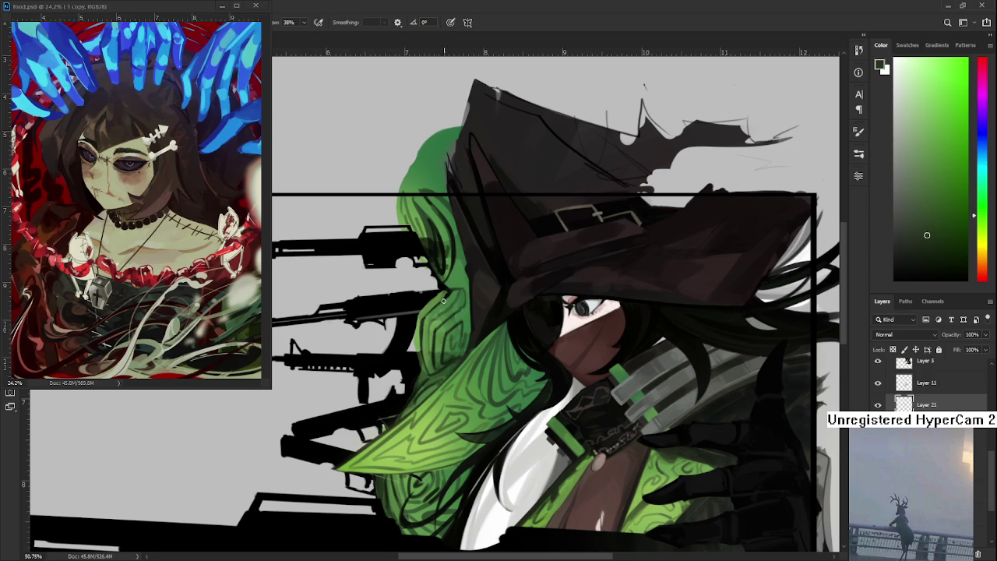
pyautogui.keyDown('alt'); pyautogui.click(447, 285); pyautogui.keyUp('alt')
pyautogui.keyDown('alt'); pyautogui.click(449, 285); pyautogui.keyUp('alt')
pyautogui.keyDown('alt'); pyautogui.click(452, 282); pyautogui.keyUp('alt')
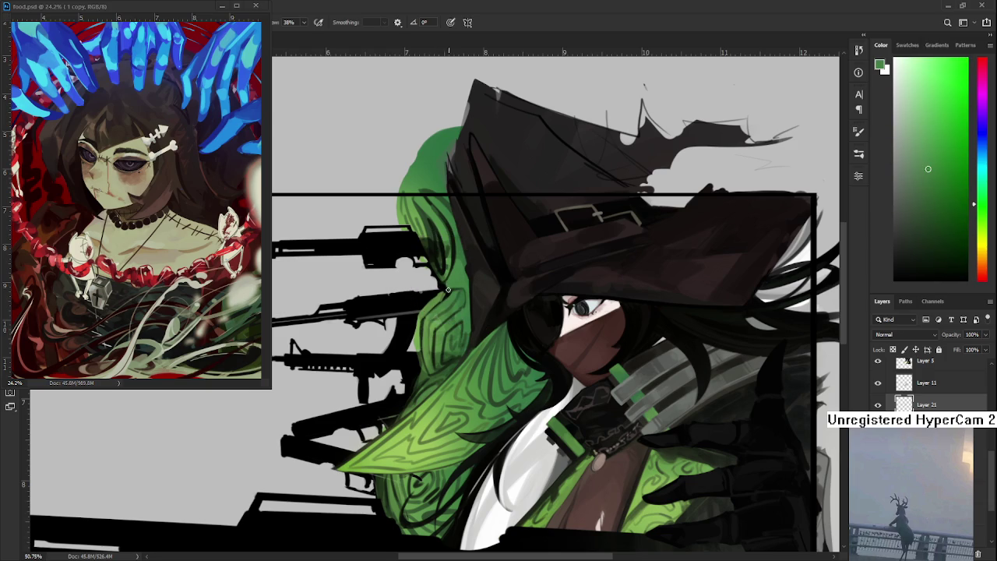
pyautogui.keyDown('alt'); pyautogui.click(445, 283); pyautogui.keyUp('alt')
pyautogui.keyDown('alt'); pyautogui.click(434, 285); pyautogui.keyUp('alt')
pyautogui.keyDown('alt'); pyautogui.click(446, 283); pyautogui.keyUp('alt')
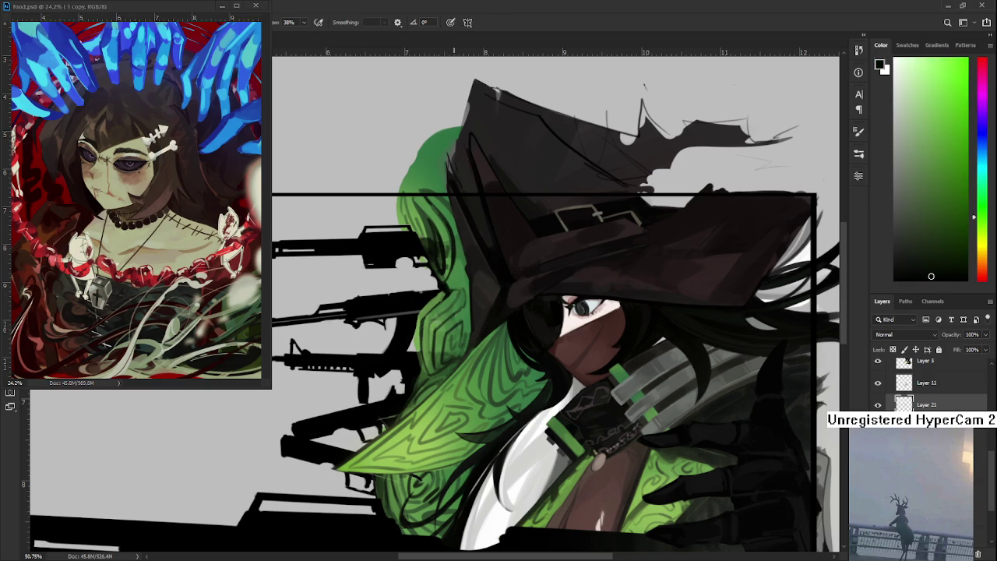
# - Return to the hood edge behind the rifles and sample a green from the hood
pyautogui.scroll(-2, 514, 318)
pyautogui.scroll(-1, 513, 318)
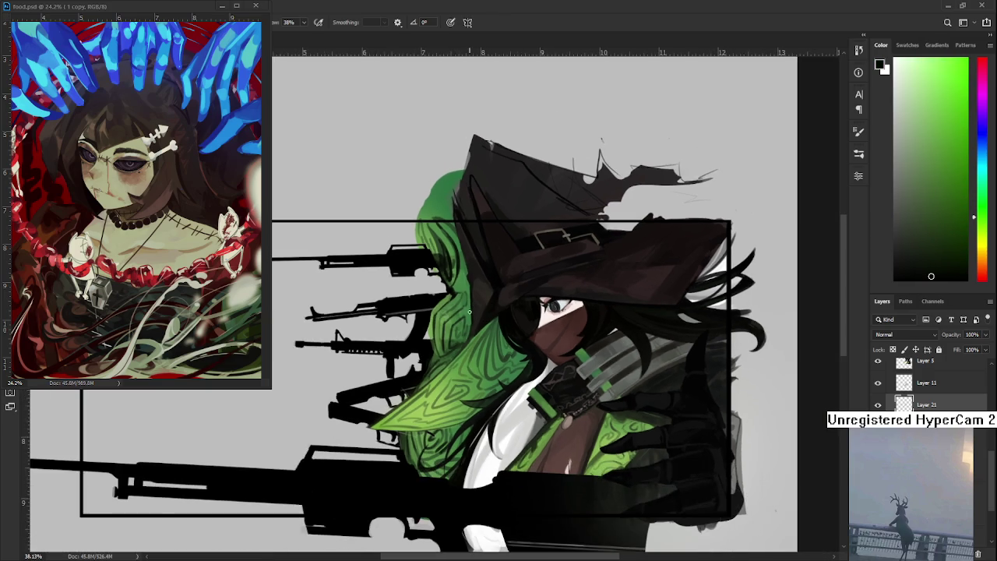
pyautogui.scroll(3, 513, 318)
pyautogui.scroll(2, 513, 318)
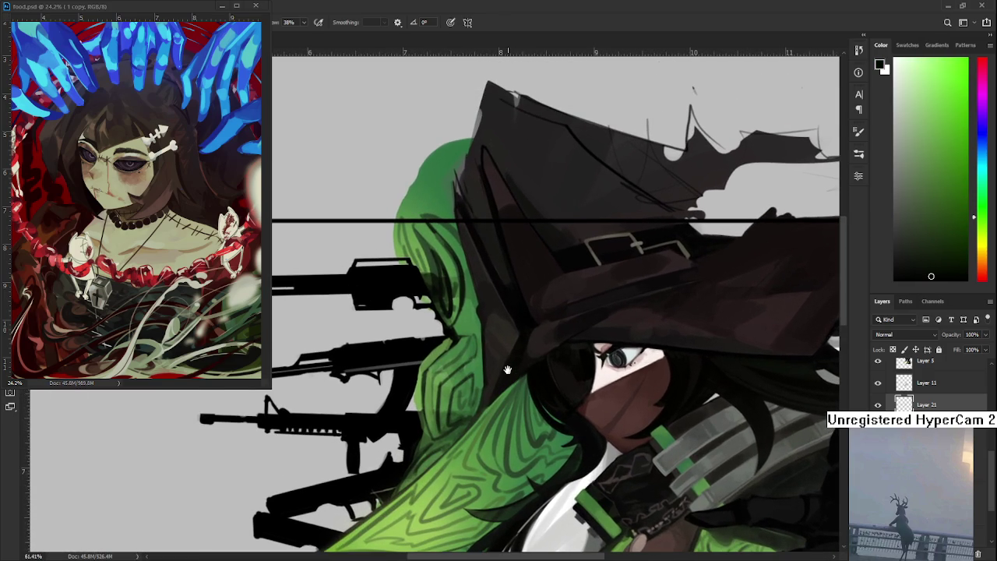
pyautogui.moveTo(382, 318)
pyautogui.mouseDown()
pyautogui.moveTo(391, 372)
pyautogui.moveTo(396, 311)
pyautogui.moveTo(439, 322)
pyautogui.mouseUp()
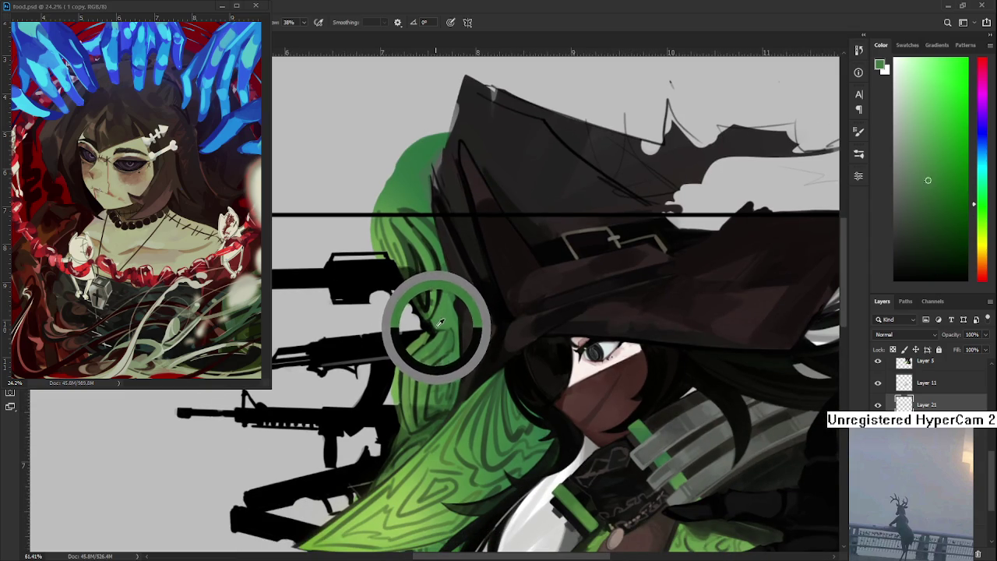
pyautogui.moveTo(439, 323); pyautogui.dragTo(441, 330)
# - Brush the edge with resampled hood green, then switch to pure black near the edge
pyautogui.click(435, 321)
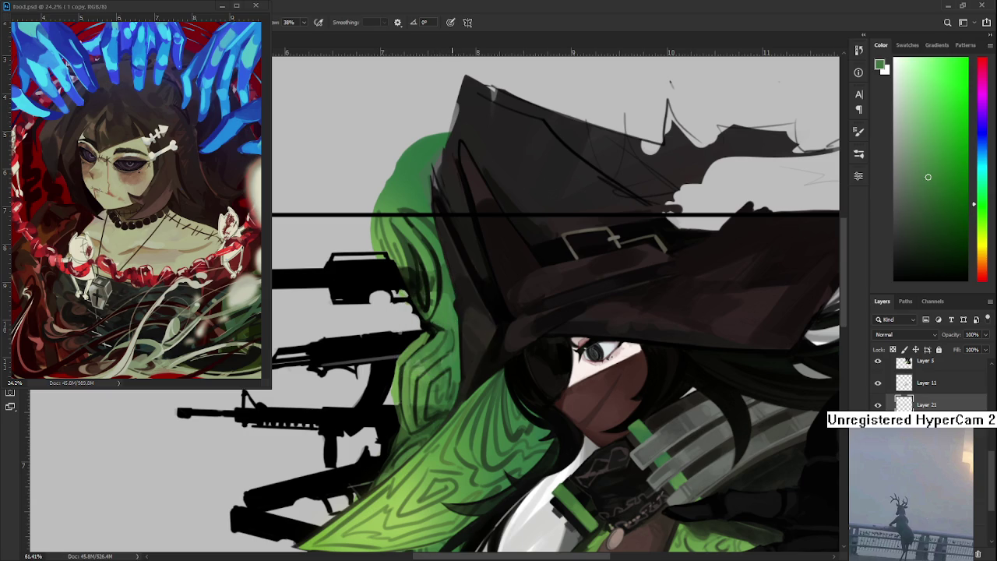
pyautogui.keyDown('alt'); pyautogui.click(442, 323); pyautogui.keyUp('alt')
pyautogui.keyDown('alt'); pyautogui.click(440, 324); pyautogui.keyUp('alt')
pyautogui.moveTo(441, 324); pyautogui.dragTo(459, 301)
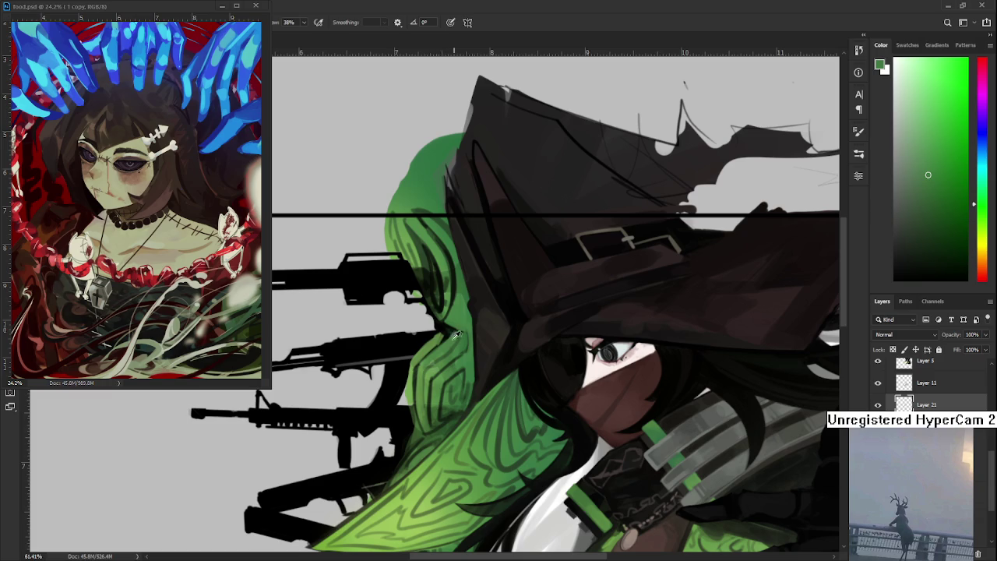
pyautogui.keyDown('alt'); pyautogui.click(433, 312); pyautogui.keyUp('alt')
pyautogui.scroll(-2, 433, 310)
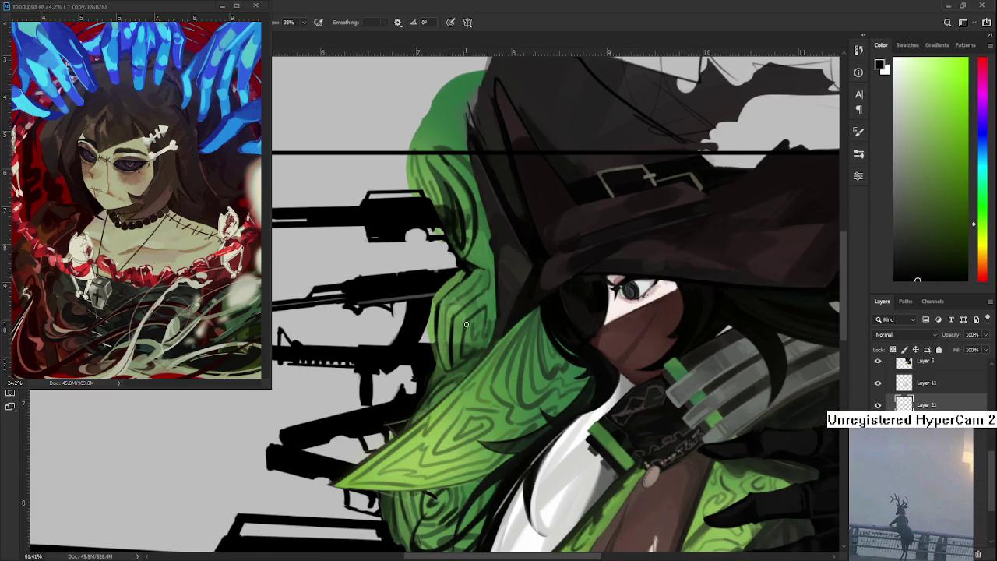
# - Paint a dark line into the hood pattern, then pick up nearby hood greens
pyautogui.moveTo(466, 324); pyautogui.dragTo(469, 355)
pyautogui.keyDown('alt'); pyautogui.click(467, 352); pyautogui.keyUp('alt')
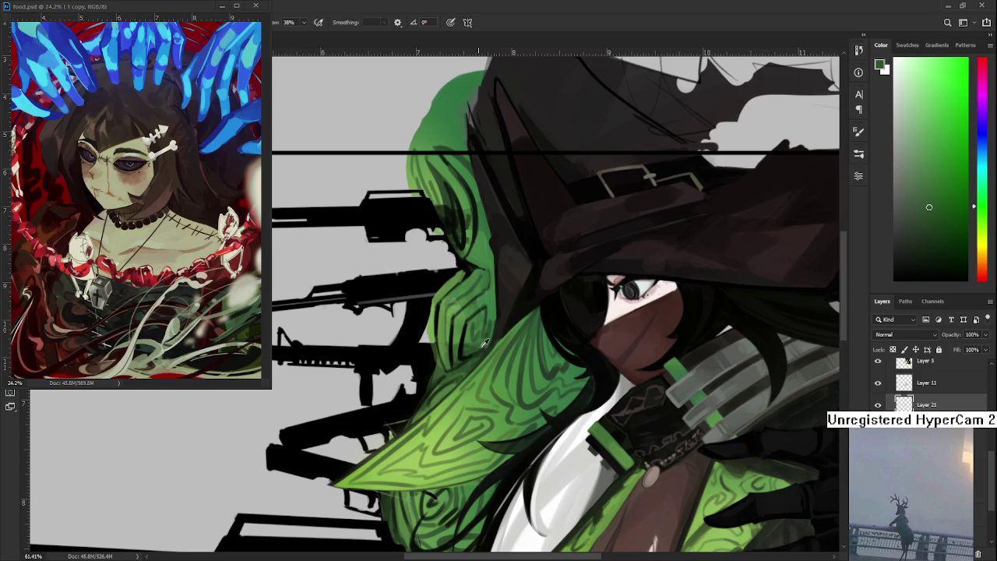
pyautogui.keyDown('alt'); pyautogui.click(471, 351); pyautogui.keyUp('alt')
pyautogui.keyDown('alt'); pyautogui.click(472, 363); pyautogui.keyUp('alt')
pyautogui.keyDown('alt'); pyautogui.click(440, 375); pyautogui.keyUp('alt')
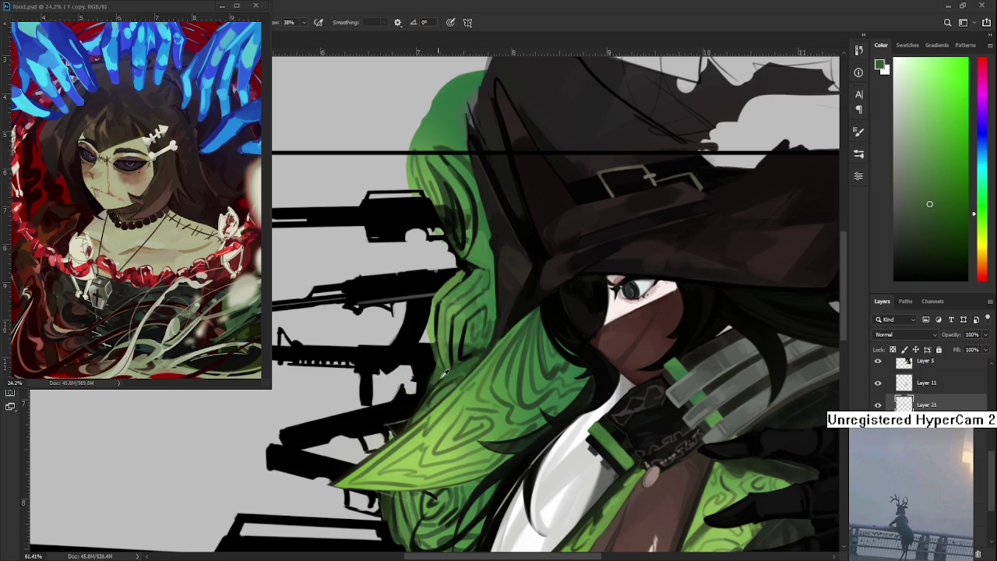
pyautogui.keyDown('alt'); pyautogui.click(434, 380); pyautogui.keyUp('alt')
# - Repaint the left-edge swirl strokes with lighter and darker greens matched to the hood
pyautogui.keyDown('alt'); pyautogui.click(453, 380); pyautogui.keyUp('alt')
pyautogui.keyDown('alt'); pyautogui.click(440, 385); pyautogui.keyUp('alt')
pyautogui.keyDown('alt'); pyautogui.click(427, 401); pyautogui.keyUp('alt')
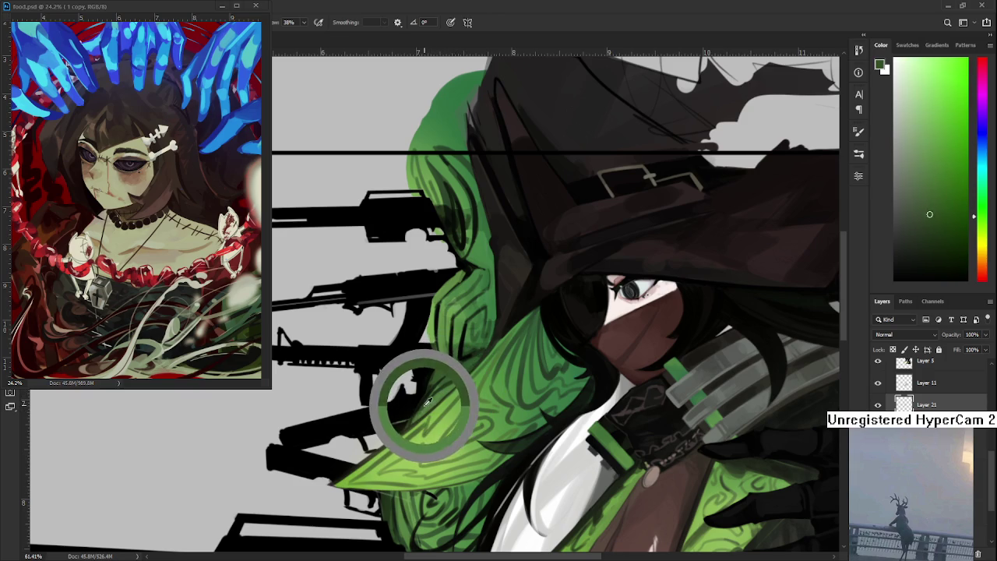
pyautogui.keyDown('alt'); pyautogui.click(440, 396); pyautogui.keyUp('alt')
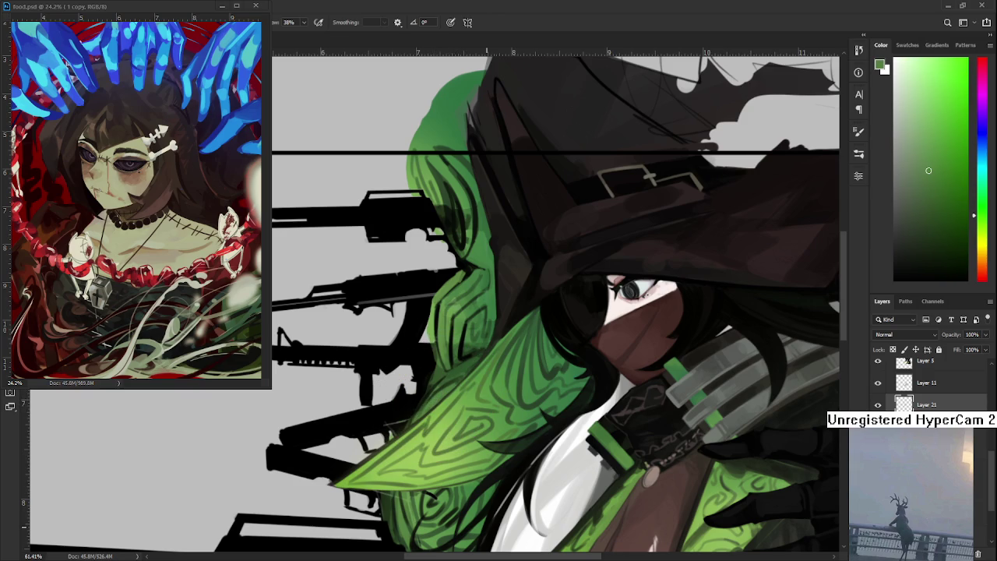
pyautogui.keyDown('alt'); pyautogui.click(461, 351); pyautogui.keyUp('alt')
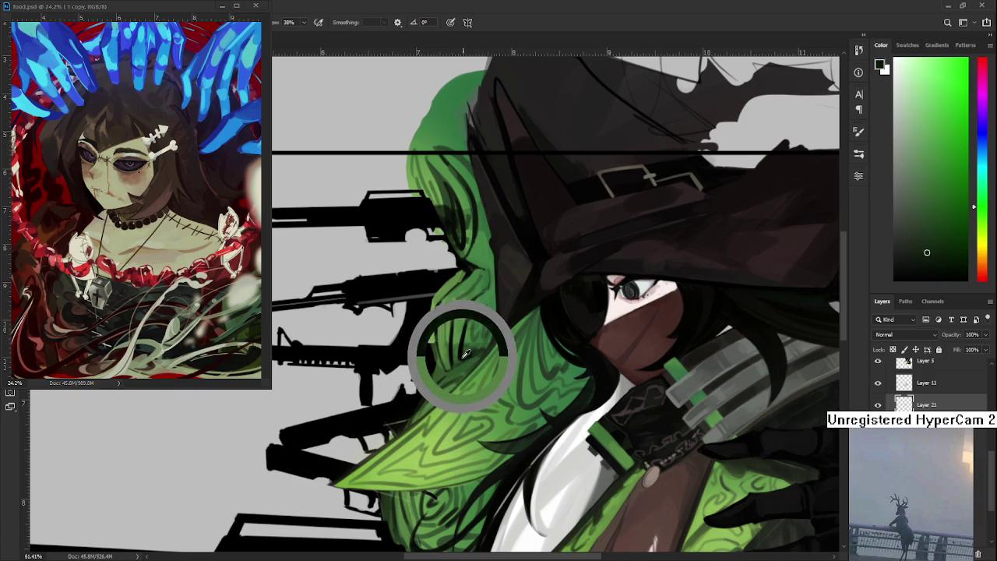
pyautogui.moveTo(463, 356)
pyautogui.mouseDown()
pyautogui.moveTo(465, 339)
pyautogui.moveTo(460, 355)
pyautogui.mouseUp()
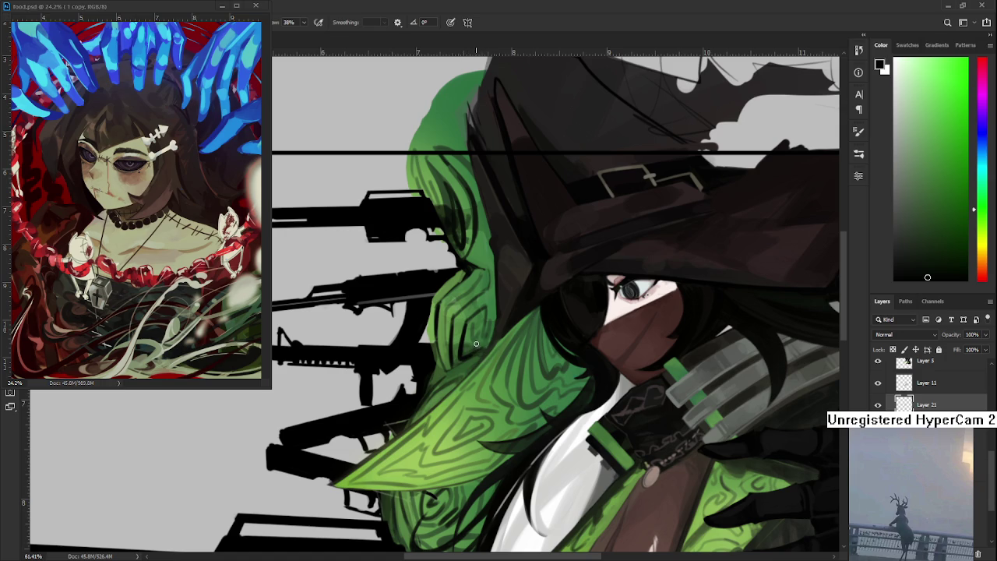
# - Paint matched hood greens along the upper left edge near the gun barrels
pyautogui.keyDown('alt'); pyautogui.click(468, 330); pyautogui.keyUp('alt')
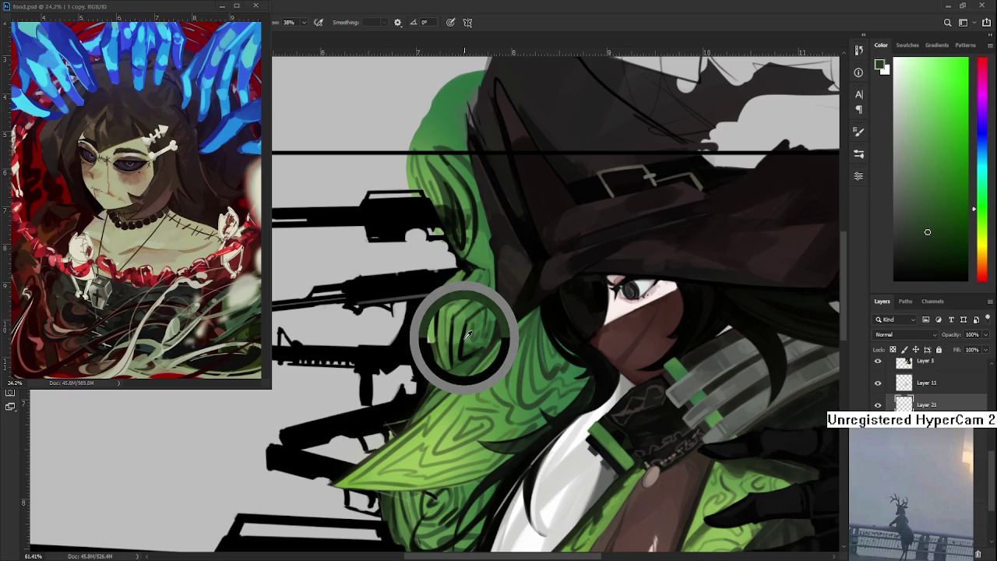
pyautogui.moveTo(467, 330); pyautogui.dragTo(472, 310)
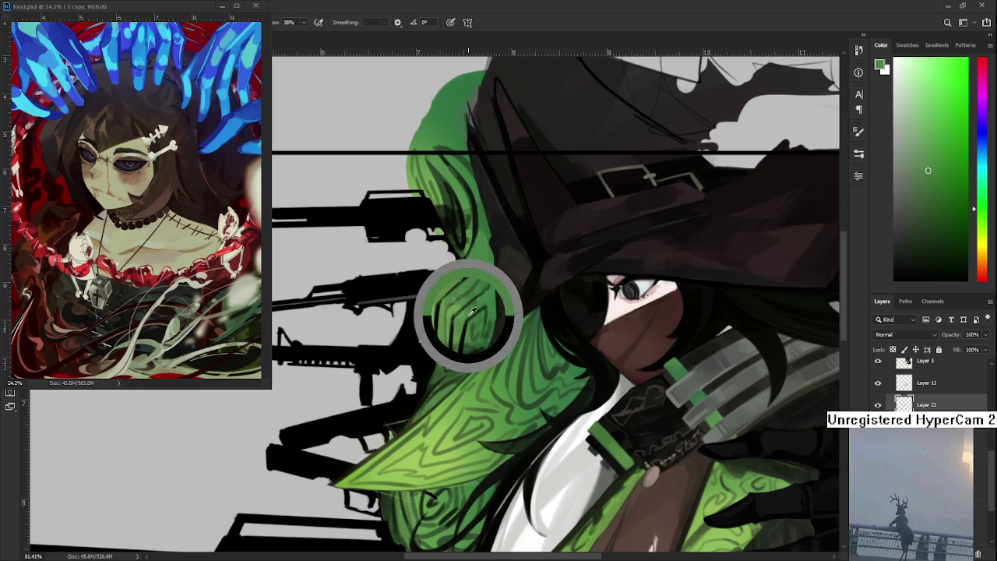
pyautogui.moveTo(472, 310); pyautogui.dragTo(482, 305)
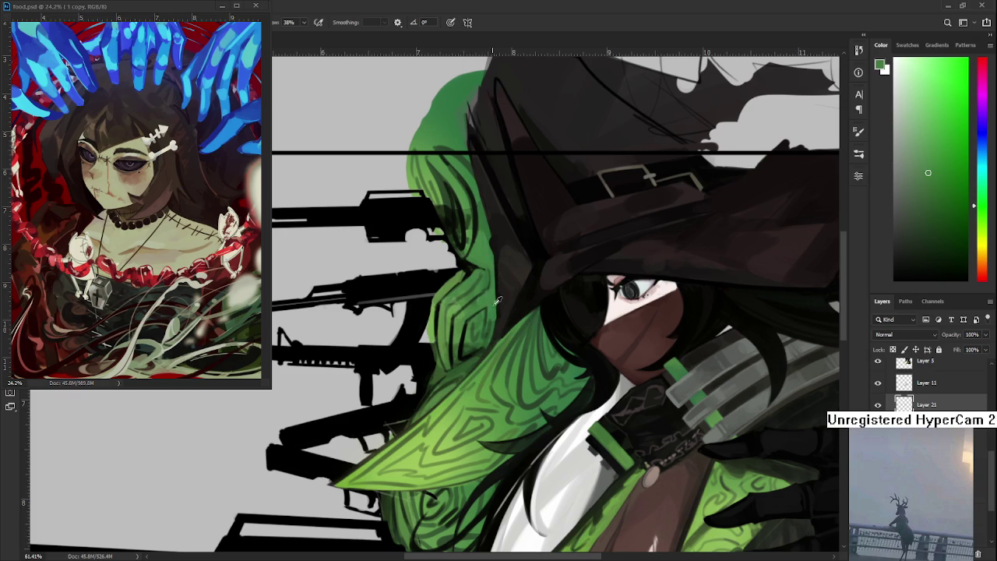
pyautogui.keyDown('alt'); pyautogui.click(490, 304); pyautogui.keyUp('alt')
pyautogui.keyDown('alt'); pyautogui.click(488, 307); pyautogui.keyUp('alt')
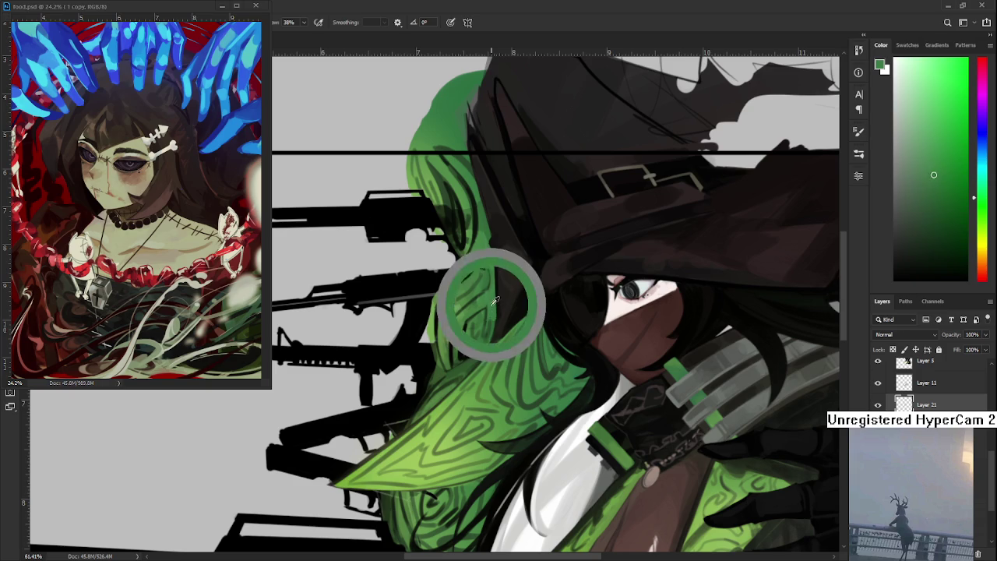
pyautogui.keyDown('alt'); pyautogui.click(485, 315); pyautogui.keyUp('alt')
pyautogui.keyDown('alt'); pyautogui.click(486, 319); pyautogui.keyUp('alt')
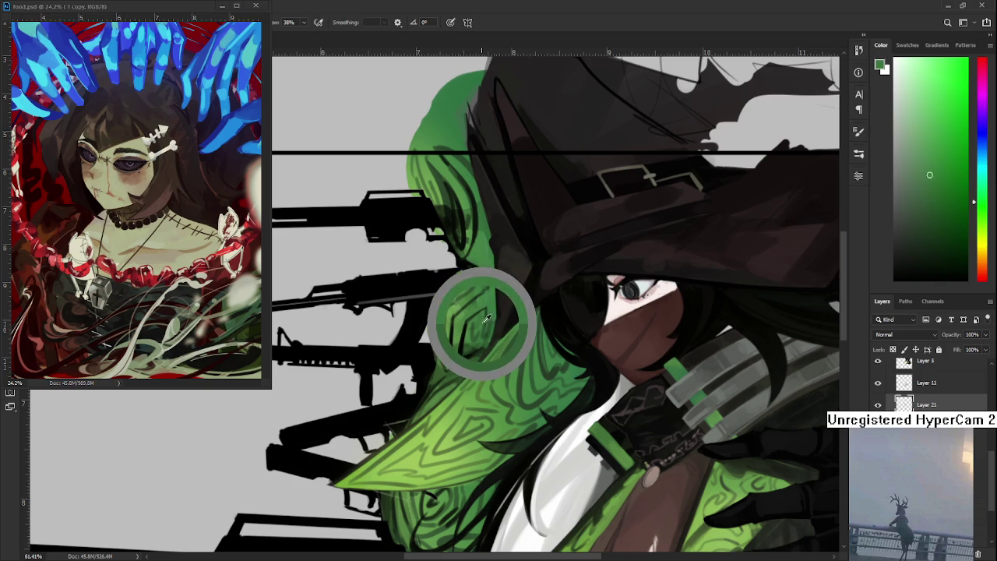
pyautogui.keyDown('alt'); pyautogui.click(482, 328); pyautogui.keyUp('alt')
pyautogui.keyDown('alt'); pyautogui.click(480, 329); pyautogui.keyUp('alt')
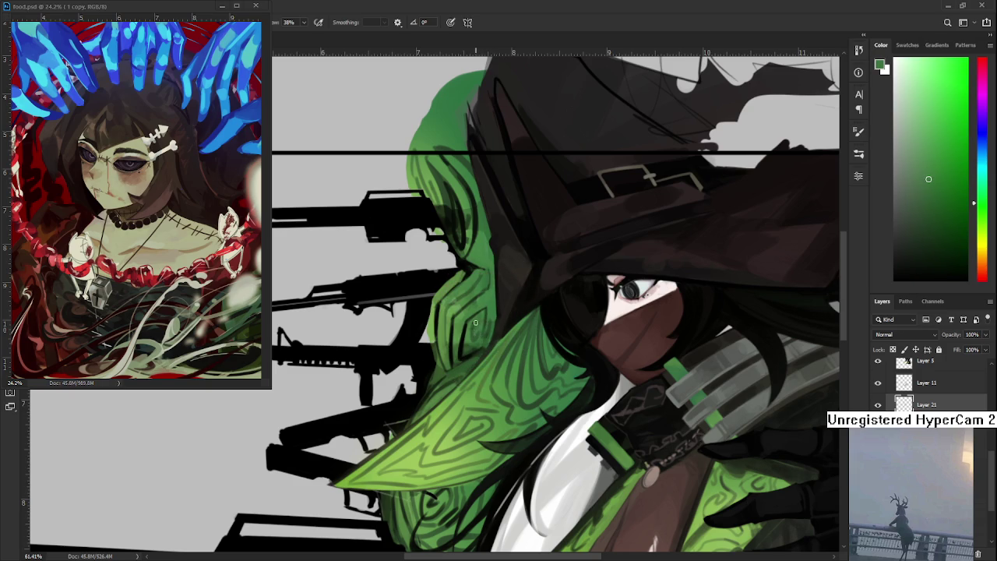
# - Redraw the edge's dark pattern lines in near-black, then return to the hood green
pyautogui.keyDown('alt'); pyautogui.click(483, 328); pyautogui.keyUp('alt')
pyautogui.keyDown('alt'); pyautogui.click(481, 331); pyautogui.keyUp('alt')
pyautogui.moveTo(474, 330); pyautogui.dragTo(466, 341)
pyautogui.keyDown('alt'); pyautogui.click(464, 338); pyautogui.keyUp('alt')
pyautogui.keyDown('alt'); pyautogui.click(468, 334); pyautogui.keyUp('alt')
pyautogui.keyDown('alt'); pyautogui.click(468, 330); pyautogui.keyUp('alt')
pyautogui.keyDown('alt'); pyautogui.click(466, 335); pyautogui.keyUp('alt')
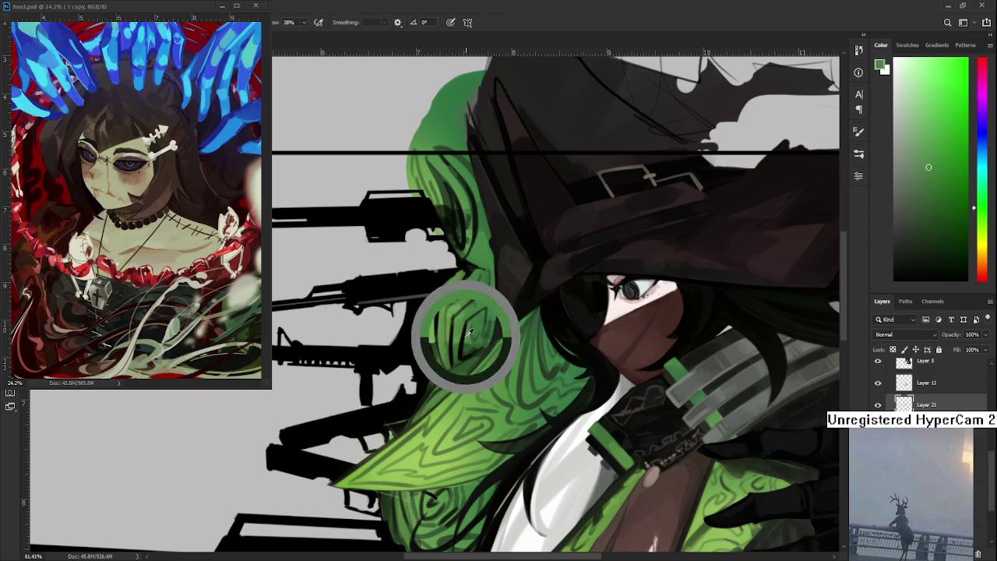
# - Fill higher up the hood edge with matching green, touching in near-black pattern lines
pyautogui.moveTo(471, 331)
pyautogui.mouseDown()
pyautogui.moveTo(473, 321)
pyautogui.moveTo(463, 348)
pyautogui.moveTo(465, 312)
pyautogui.mouseUp()
pyautogui.keyDown('alt'); pyautogui.click(465, 330); pyautogui.keyUp('alt')
pyautogui.keyDown('alt'); pyautogui.click(462, 312); pyautogui.keyUp('alt')
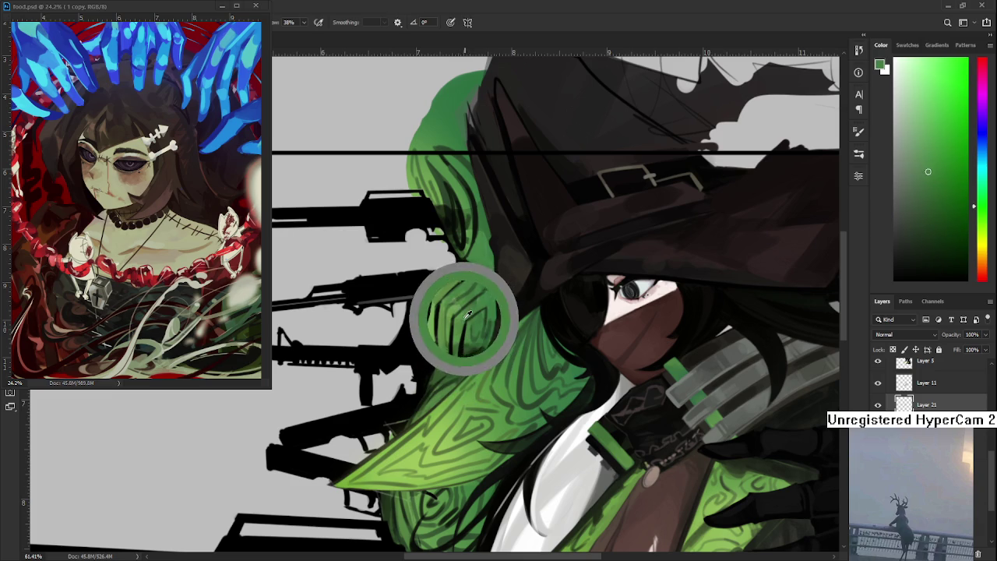
pyautogui.click(477, 303)
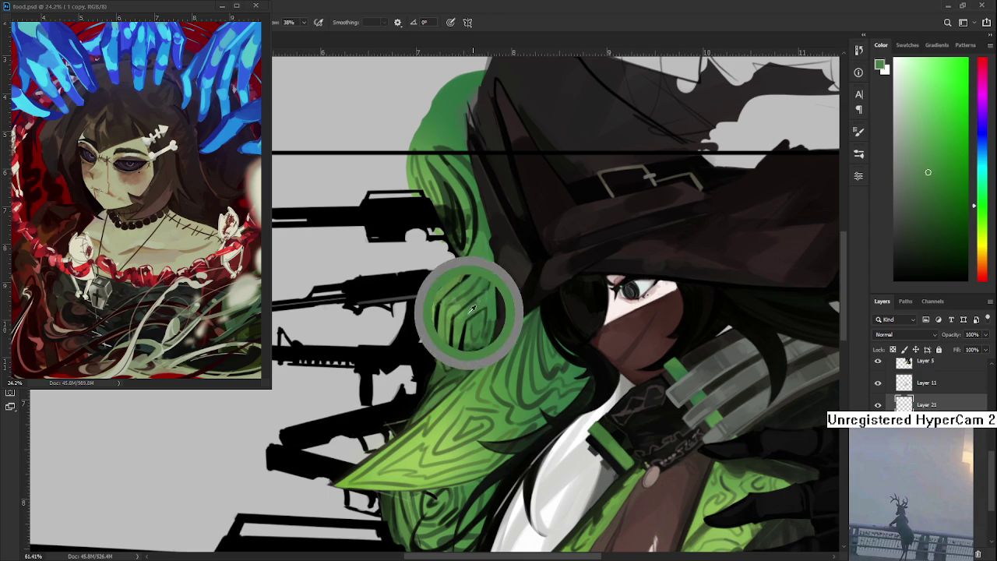
pyautogui.keyDown('alt'); pyautogui.click(475, 305); pyautogui.keyUp('alt')
pyautogui.moveTo(474, 309); pyautogui.dragTo(478, 300)
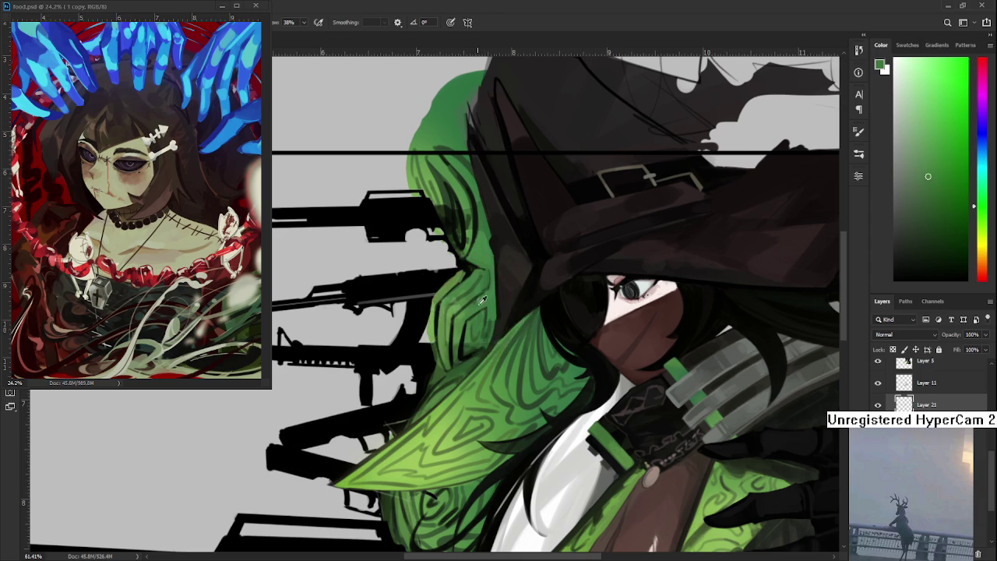
# - Smooth the edge fill with slightly lighter, darker and brighter hood greens
pyautogui.keyDown('alt'); pyautogui.click(477, 304); pyautogui.keyUp('alt')
pyautogui.keyDown('alt'); pyautogui.click(467, 308); pyautogui.keyUp('alt')
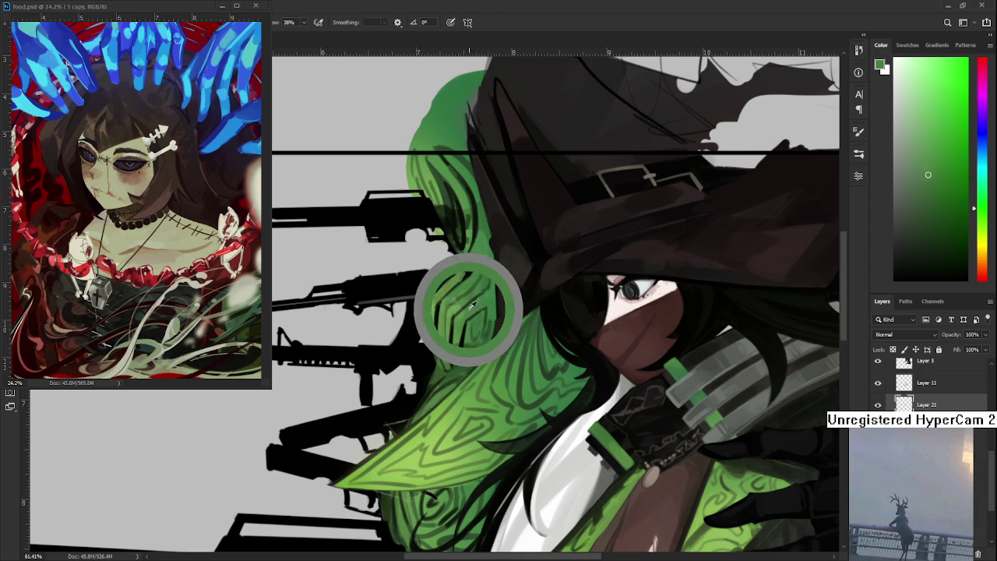
pyautogui.keyDown('alt'); pyautogui.click(470, 306); pyautogui.keyUp('alt')
pyautogui.moveTo(470, 305); pyautogui.dragTo(453, 327)
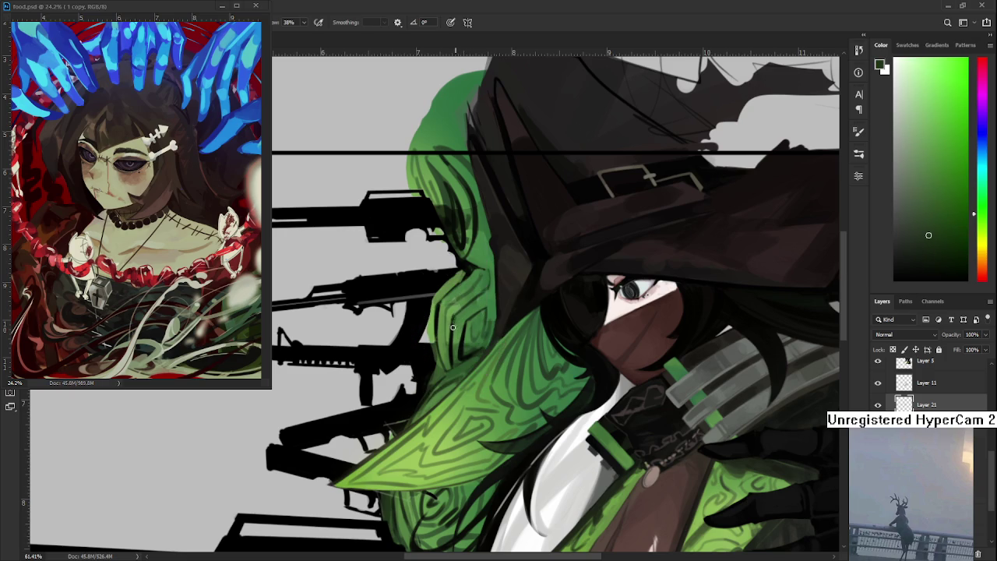
pyautogui.keyDown('alt'); pyautogui.click(450, 316); pyautogui.keyUp('alt')
pyautogui.keyDown('alt'); pyautogui.click(458, 323); pyautogui.keyUp('alt')
# - Finish the smoother green fill along the hood's left edge beside the rifles
pyautogui.keyDown('alt'); pyautogui.click(458, 331); pyautogui.keyUp('alt')
pyautogui.keyDown('alt'); pyautogui.click(463, 328); pyautogui.keyUp('alt')
pyautogui.keyDown('alt'); pyautogui.click(466, 321); pyautogui.keyUp('alt')
pyautogui.keyDown('alt'); pyautogui.click(471, 311); pyautogui.keyUp('alt')
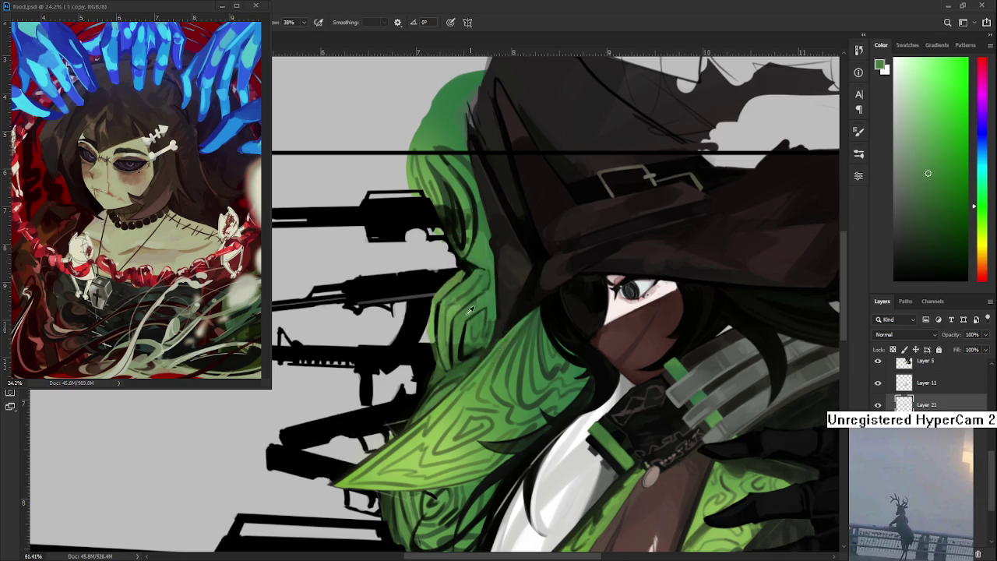
pyautogui.keyDown('alt'); pyautogui.click(471, 309); pyautogui.keyUp('alt')
# - Paint dark swirl lines near the guns in black and the hood's dark line colour
pyautogui.keyDown('alt'); pyautogui.click(436, 312); pyautogui.keyUp('alt')
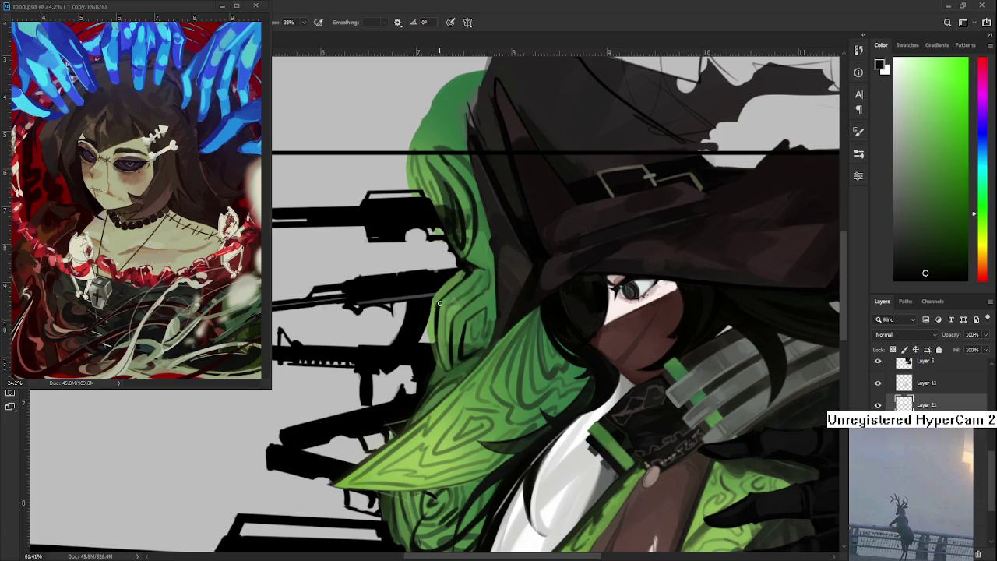
pyautogui.keyDown('alt'); pyautogui.click(472, 270); pyautogui.keyUp('alt')
pyautogui.moveTo(472, 269); pyautogui.dragTo(466, 277)
pyautogui.keyDown('alt'); pyautogui.click(464, 276); pyautogui.keyUp('alt')
pyautogui.keyDown('alt'); pyautogui.click(470, 271); pyautogui.keyUp('alt')
pyautogui.keyDown('alt'); pyautogui.click(469, 273); pyautogui.keyUp('alt')
pyautogui.moveTo(469, 271); pyautogui.dragTo(471, 267)
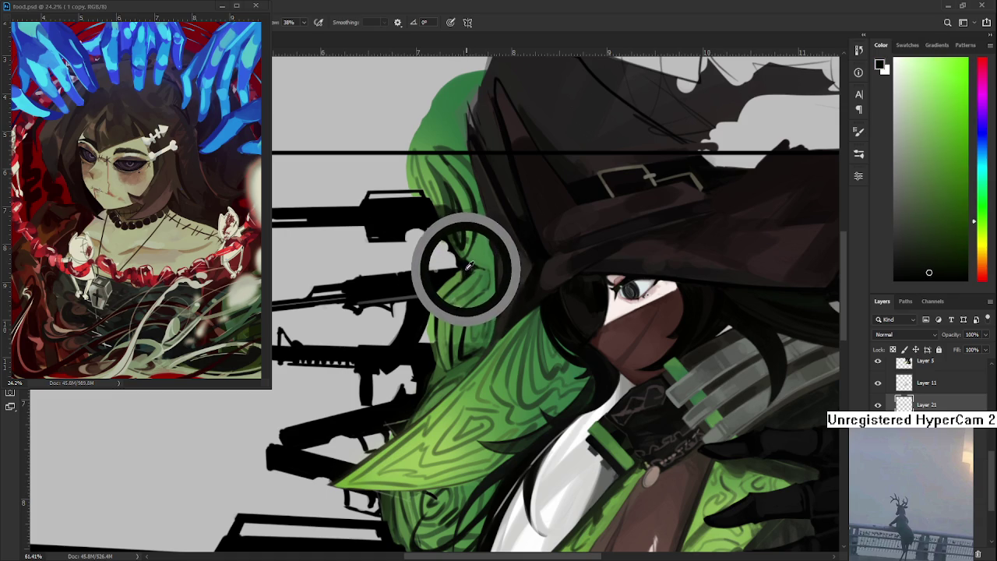
pyautogui.moveTo(471, 267); pyautogui.dragTo(472, 268)
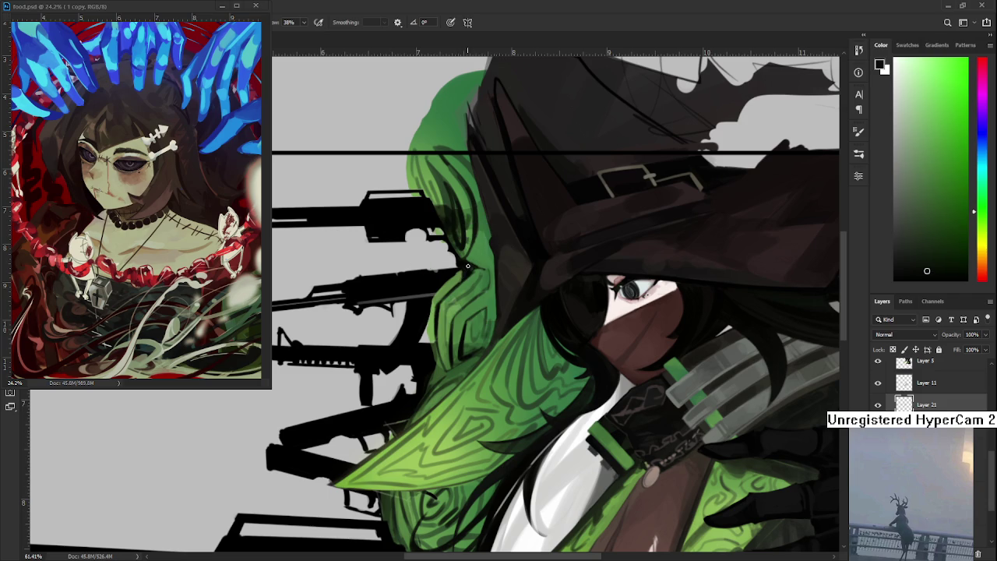
# - Smooth the upper hood edge with lighter and darker greens sampled higher on the hood
pyautogui.keyDown('alt'); pyautogui.click(450, 289); pyautogui.keyUp('alt')
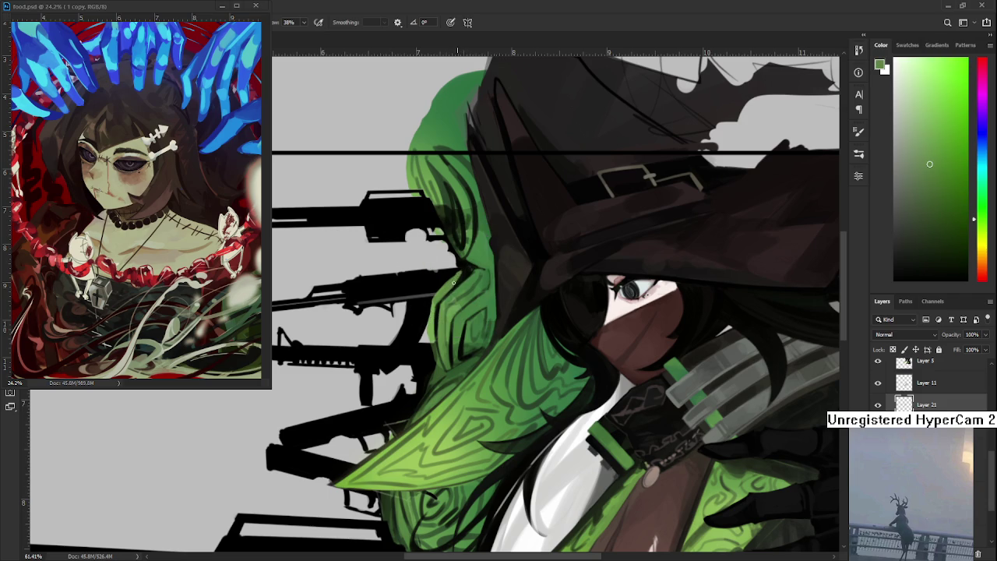
pyautogui.moveTo(434, 300); pyautogui.dragTo(431, 312)
pyautogui.keyDown('alt'); pyautogui.click(434, 328); pyautogui.keyUp('alt')
pyautogui.moveTo(436, 316); pyautogui.dragTo(438, 295)
pyautogui.keyDown('alt'); pyautogui.click(433, 317); pyautogui.keyUp('alt')
pyautogui.keyDown('alt'); pyautogui.click(428, 294); pyautogui.keyUp('alt')
pyautogui.keyDown('alt'); pyautogui.click(424, 295); pyautogui.keyUp('alt')
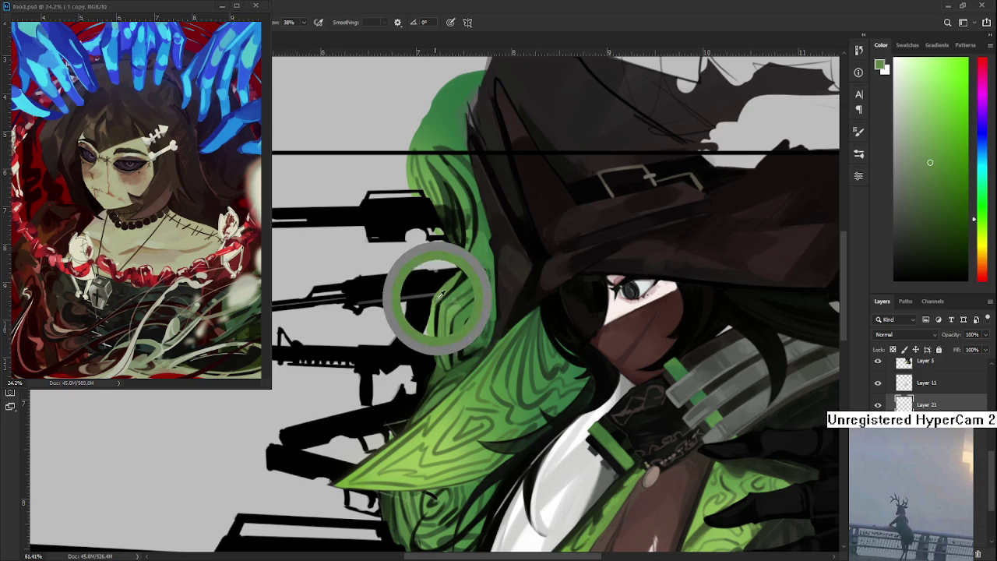
# - Add near-black pattern strokes, then medium and lighter greens lower along the edge
pyautogui.keyDown('alt'); pyautogui.click(436, 312); pyautogui.keyUp('alt')
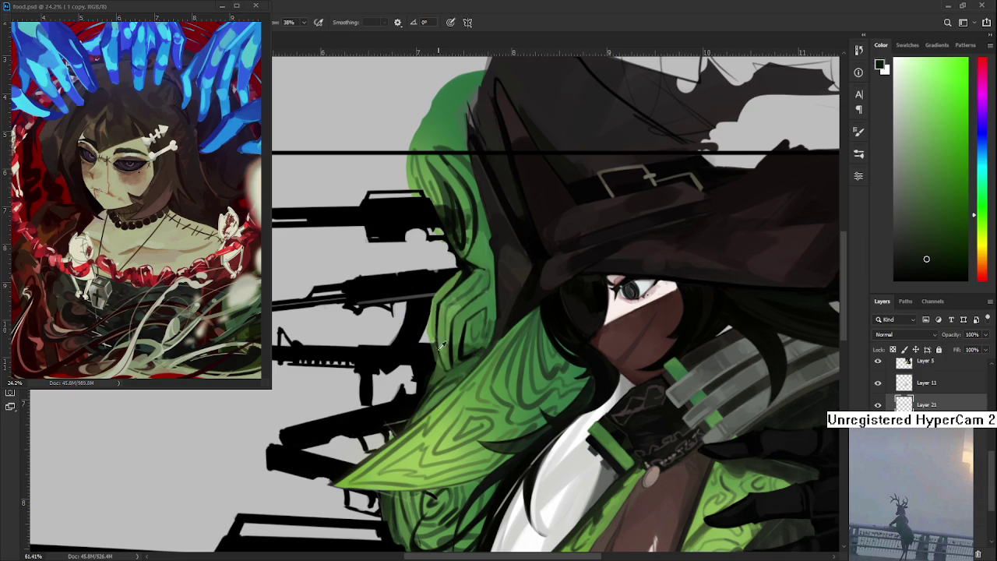
pyautogui.keyDown('alt'); pyautogui.click(441, 310); pyautogui.keyUp('alt')
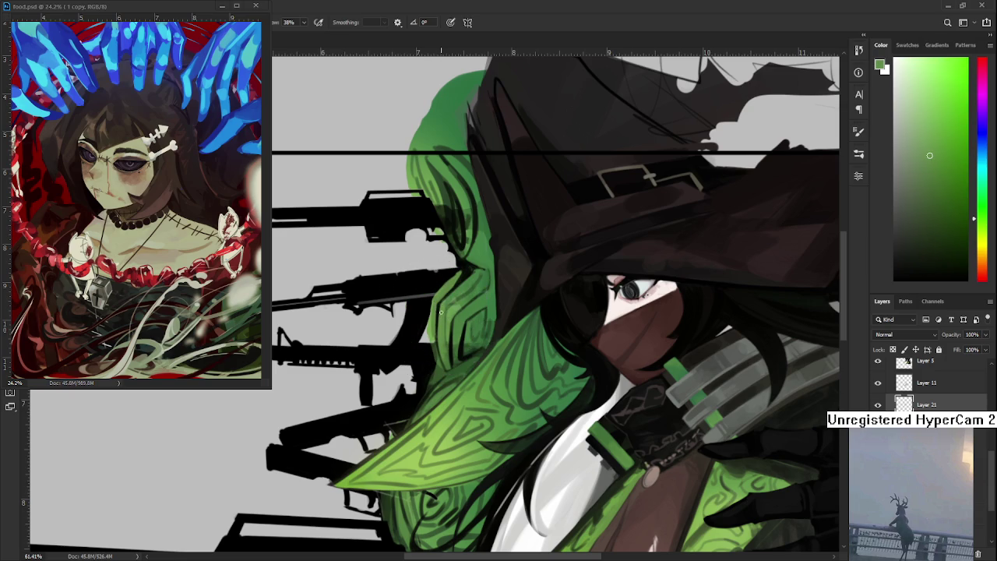
pyautogui.keyDown('alt'); pyautogui.click(447, 363); pyautogui.keyUp('alt')
pyautogui.keyDown('alt'); pyautogui.click(444, 354); pyautogui.keyUp('alt')
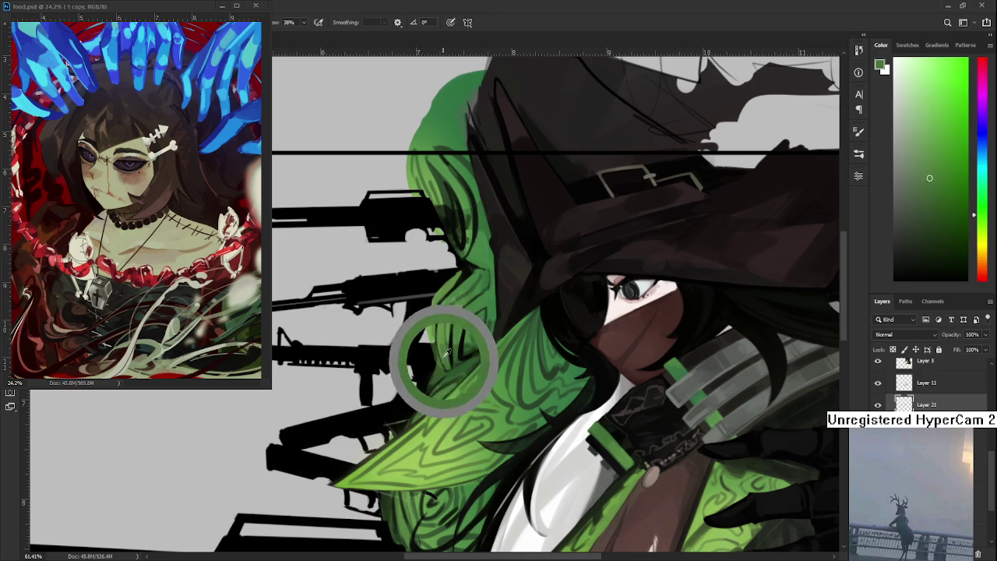
pyautogui.moveTo(447, 352); pyautogui.dragTo(441, 351)
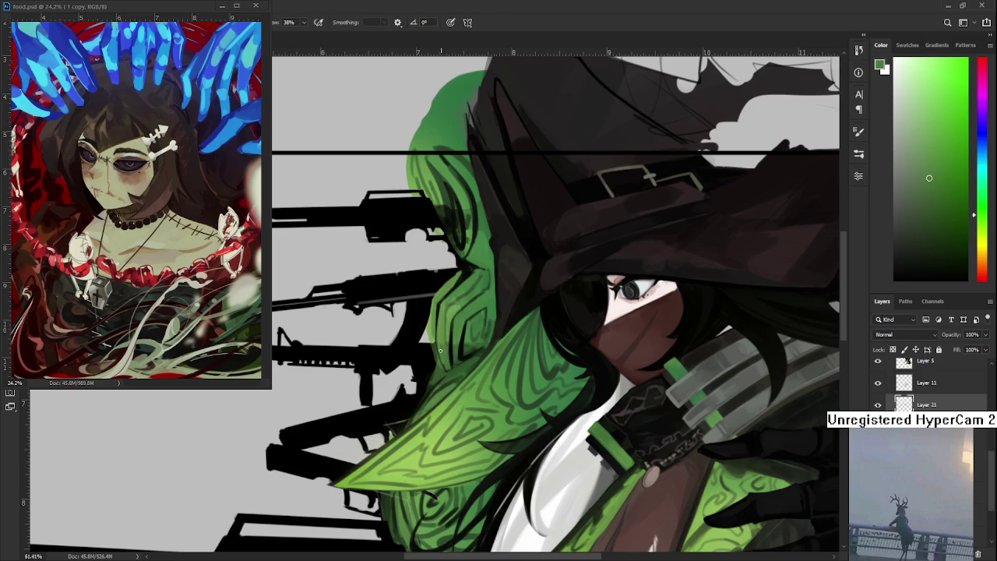
pyautogui.keyDown('alt'); pyautogui.click(441, 327); pyautogui.keyUp('alt')
pyautogui.keyDown('alt'); pyautogui.click(441, 331); pyautogui.keyUp('alt')
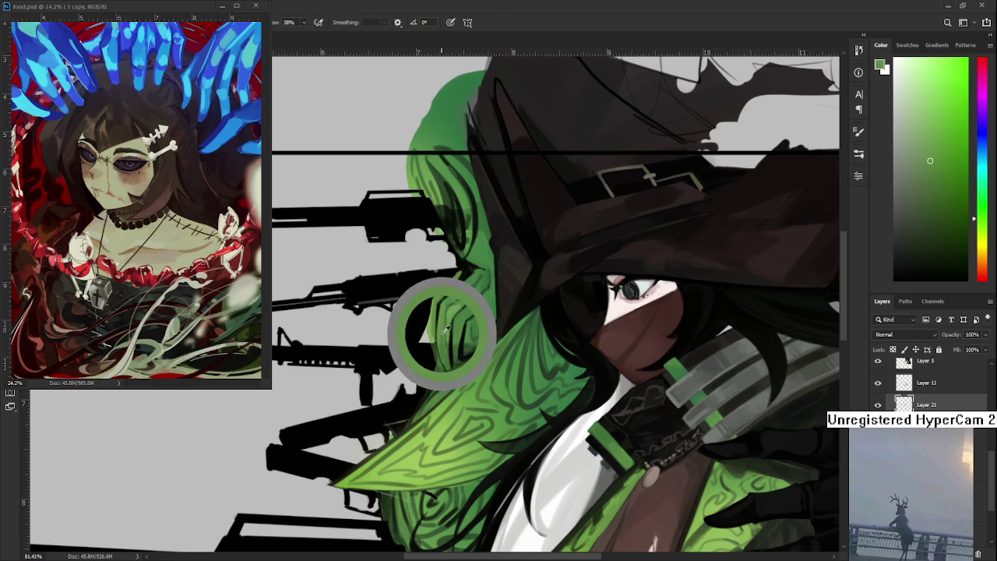
# - Continue the darker green swirl strokes along the edge, fine-tuning the sampled green
pyautogui.keyDown('alt'); pyautogui.click(446, 335); pyautogui.keyUp('alt')
pyautogui.keyDown('alt'); pyautogui.click(439, 344); pyautogui.keyUp('alt')
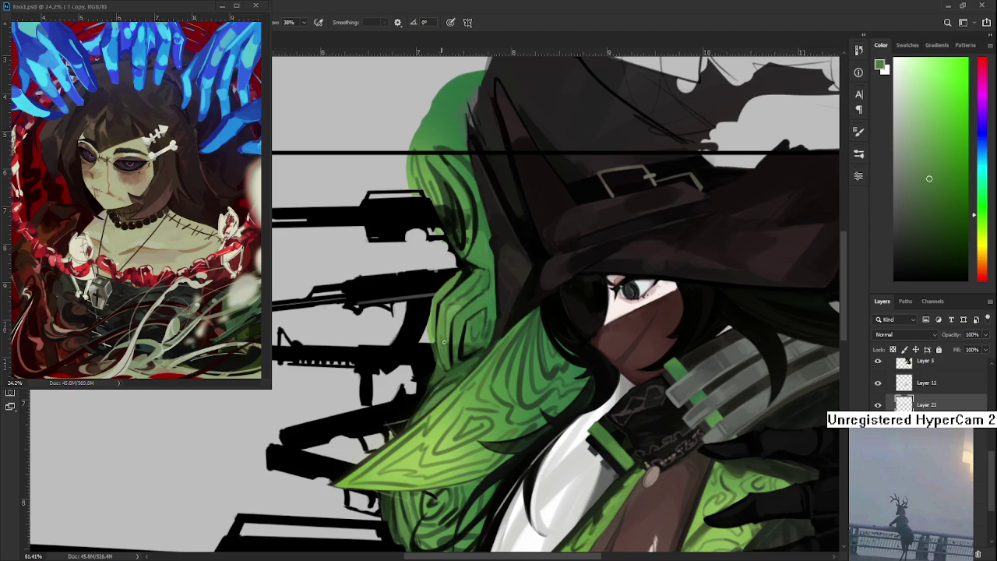
pyautogui.keyDown('alt'); pyautogui.click(443, 334); pyautogui.keyUp('alt')
pyautogui.keyDown('alt'); pyautogui.click(443, 337); pyautogui.keyUp('alt')
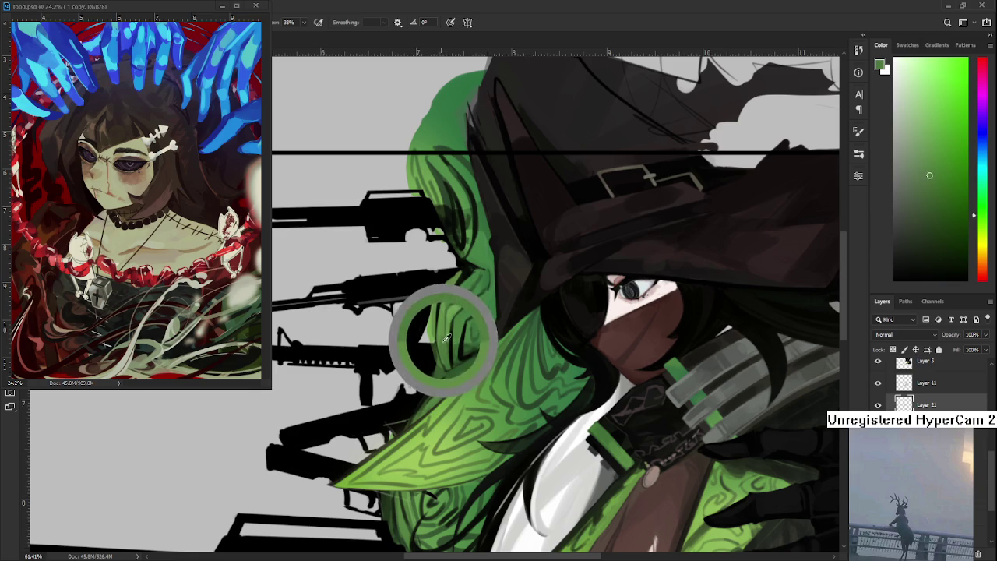
pyautogui.keyDown('alt'); pyautogui.click(445, 339); pyautogui.keyUp('alt')
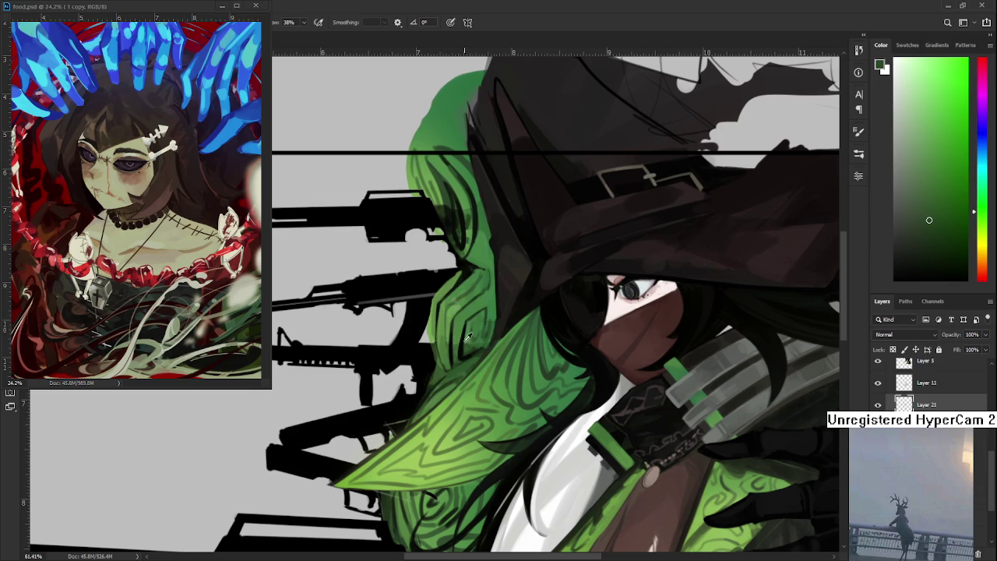
pyautogui.keyDown('alt'); pyautogui.click(454, 341); pyautogui.keyUp('alt')
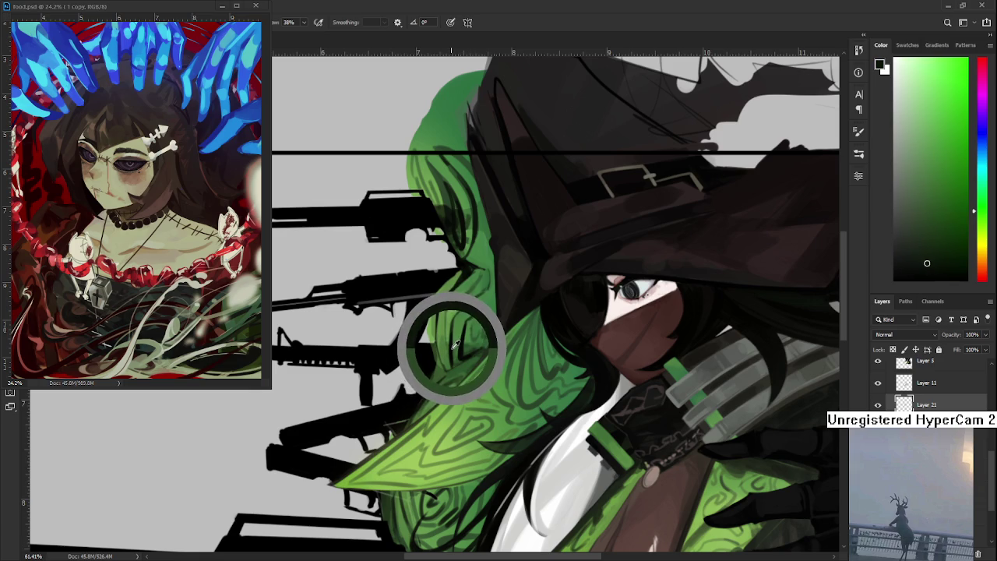
pyautogui.moveTo(454, 344); pyautogui.dragTo(454, 343)
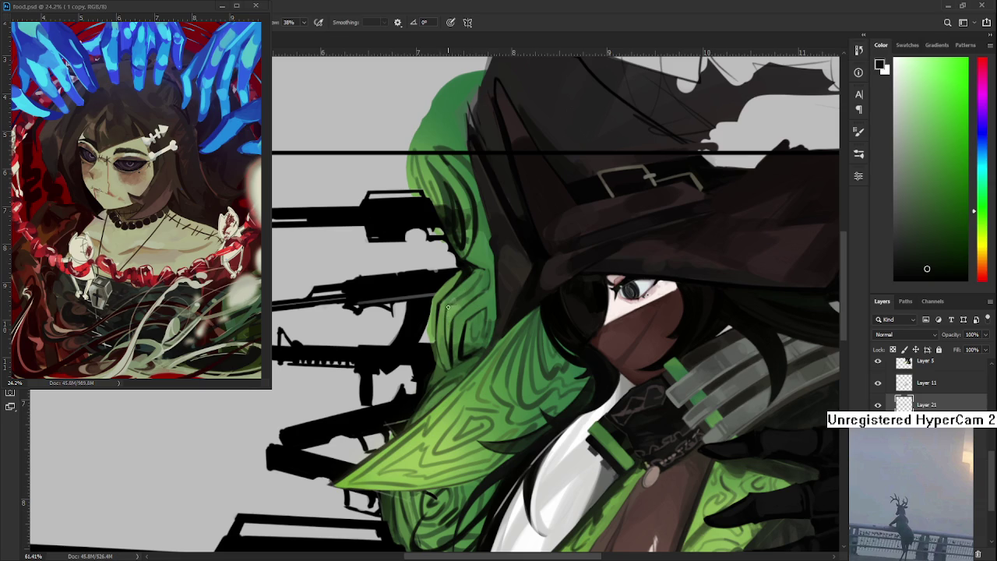
# - Add dark swirl strokes beside the middle rifles, alternating near-black hair colour with hood green
pyautogui.keyDown('alt'); pyautogui.click(485, 276); pyautogui.keyUp('alt')
pyautogui.keyDown('alt'); pyautogui.click(467, 283); pyautogui.keyUp('alt')
pyautogui.keyDown('alt'); pyautogui.click(469, 271); pyautogui.keyUp('alt')
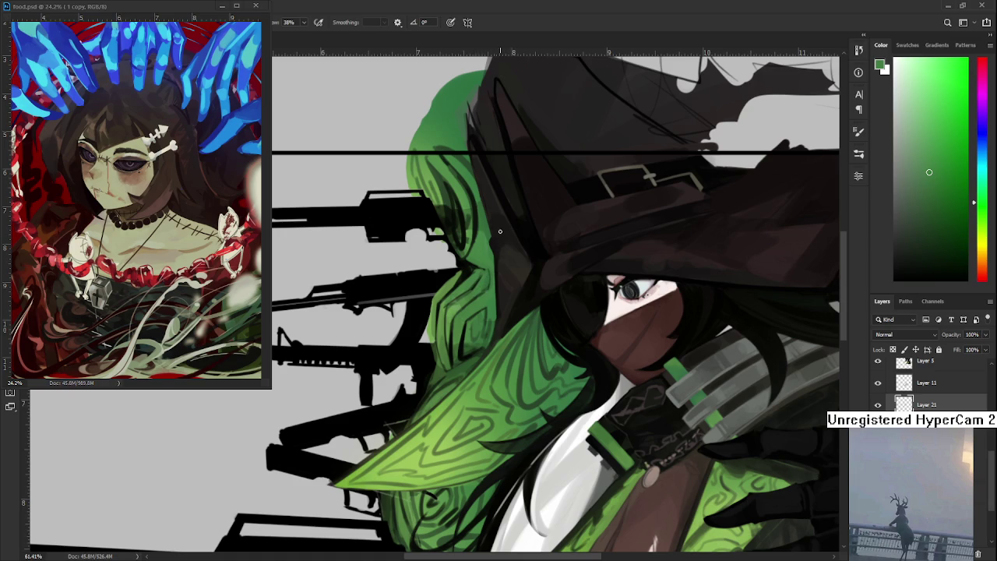
pyautogui.keyDown('alt'); pyautogui.click(478, 307); pyautogui.keyUp('alt')
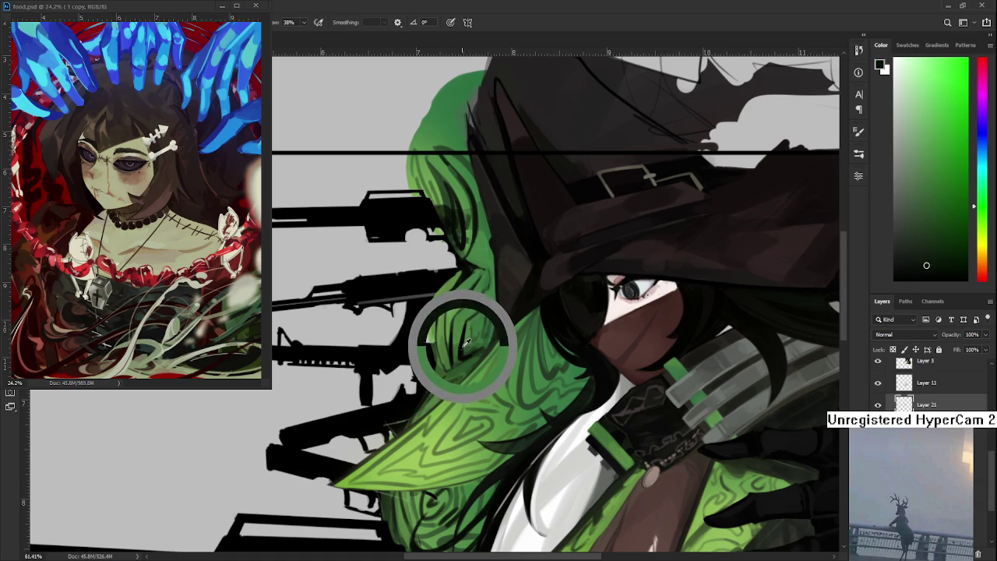
pyautogui.moveTo(462, 349); pyautogui.dragTo(432, 353)
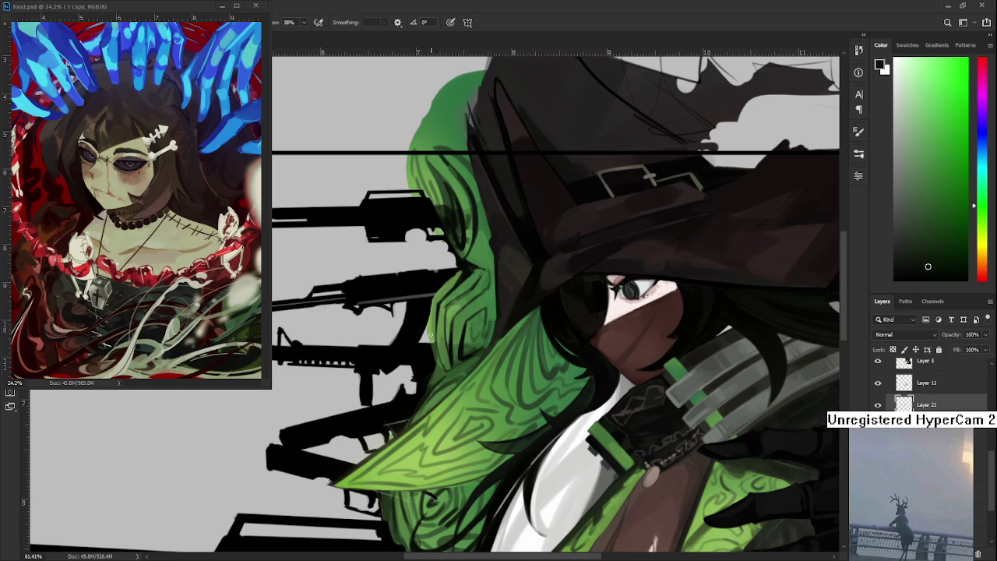
pyautogui.keyDown('alt'); pyautogui.click(435, 324); pyautogui.keyUp('alt')
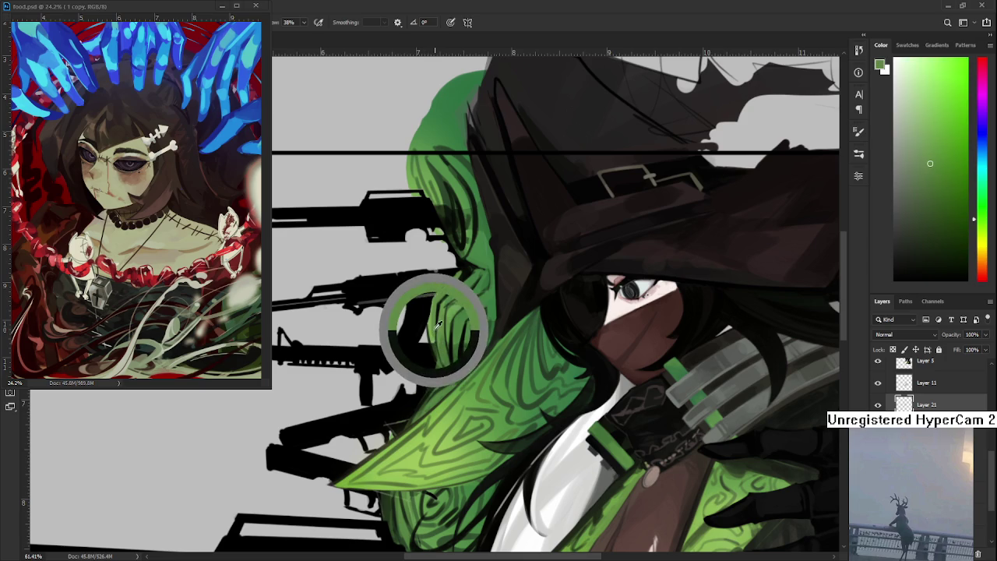
pyautogui.keyDown('alt'); pyautogui.click(434, 306); pyautogui.keyUp('alt')
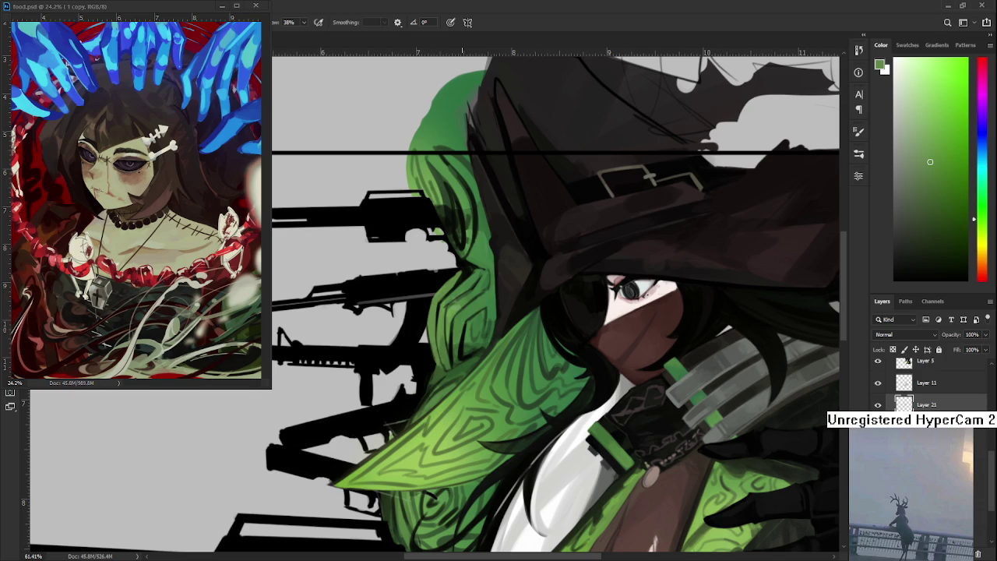
pyautogui.moveTo(461, 338); pyautogui.dragTo(531, 281)
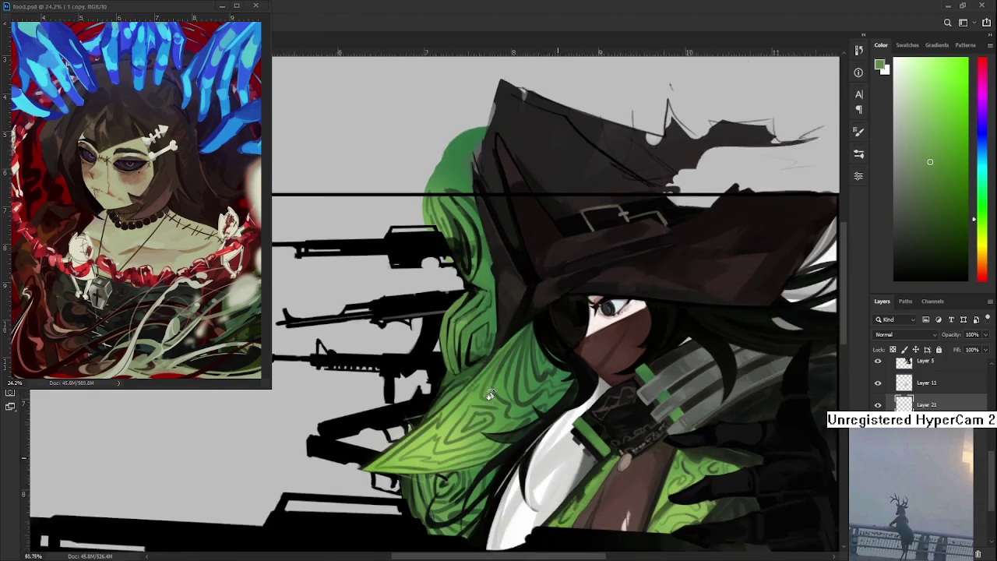
# - Sample a dark hood green and add swirl lines along the hood's lower left edge by the lower rifles
pyautogui.scroll(-2, 486, 392)
pyautogui.scroll(2, 485, 390)
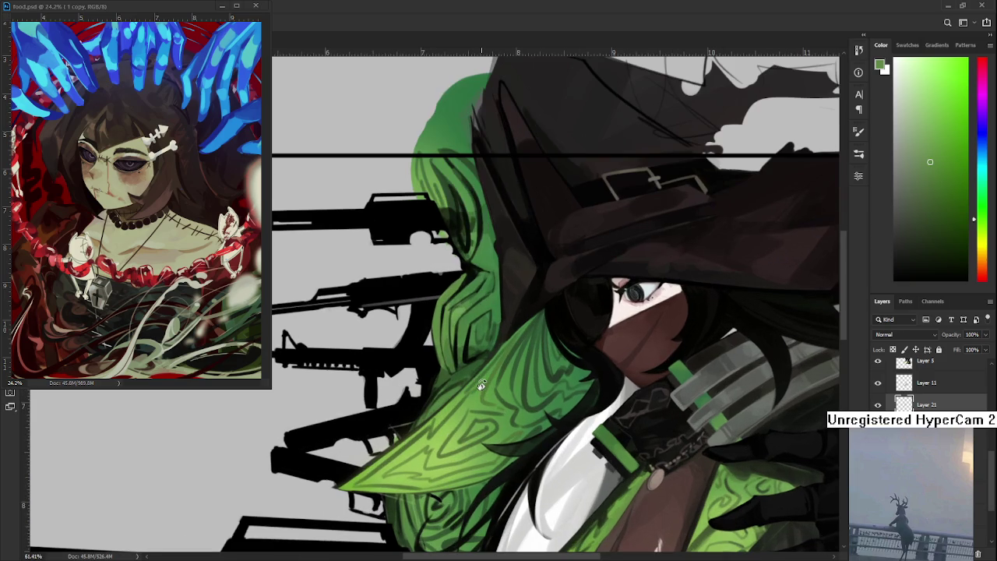
pyautogui.keyDown('alt'); pyautogui.click(456, 335); pyautogui.keyUp('alt')
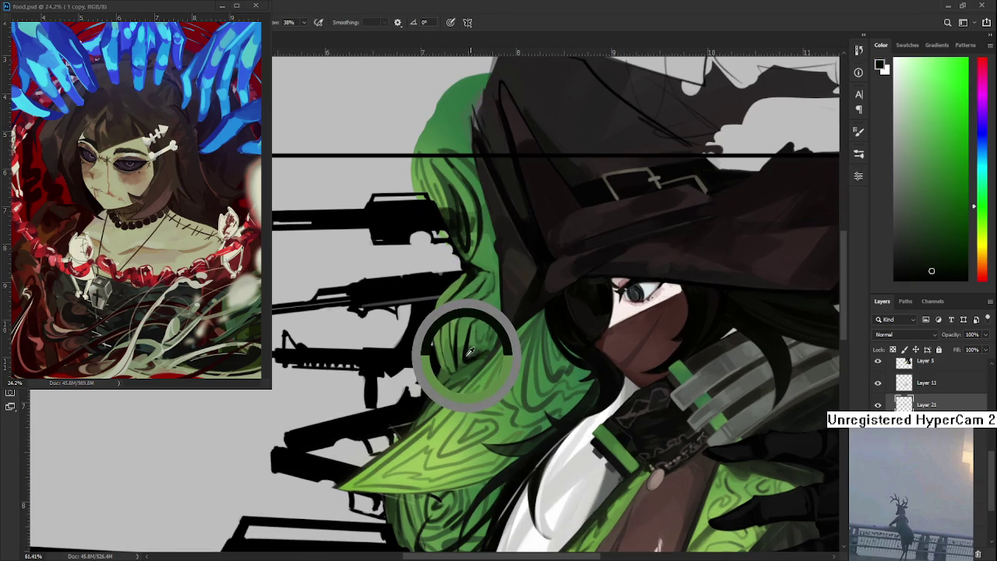
pyautogui.moveTo(470, 354); pyautogui.dragTo(467, 360)
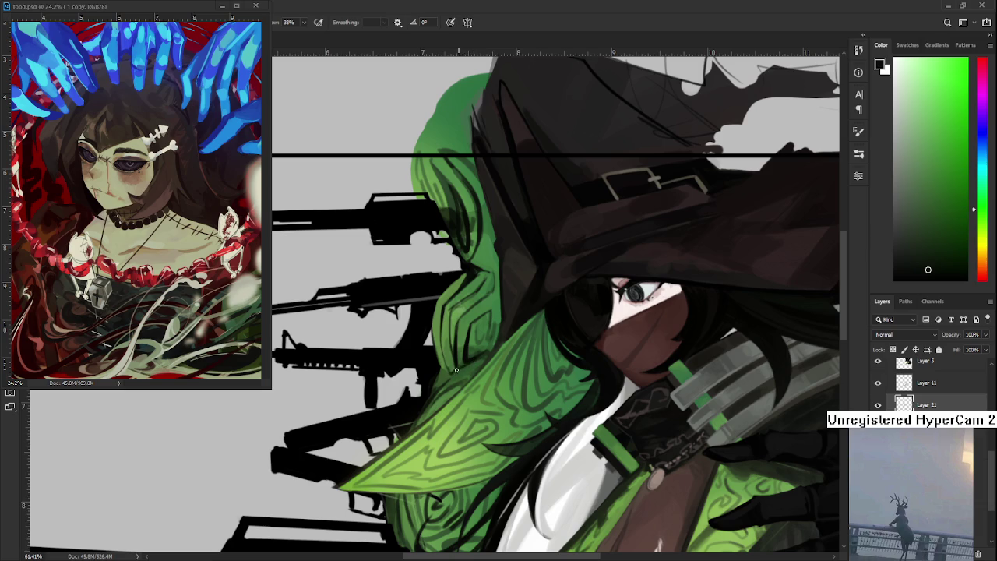
pyautogui.click(471, 358)
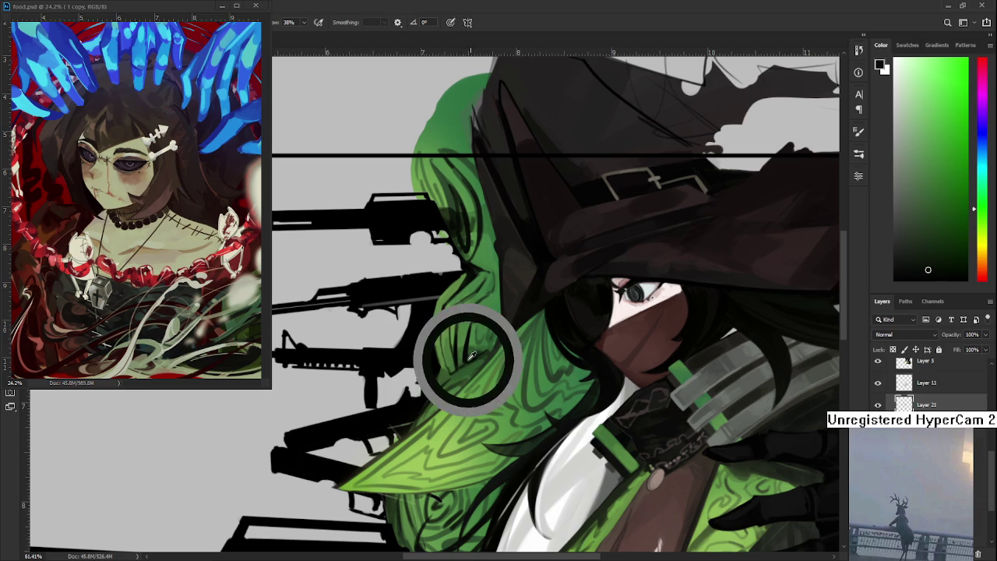
pyautogui.click(469, 366)
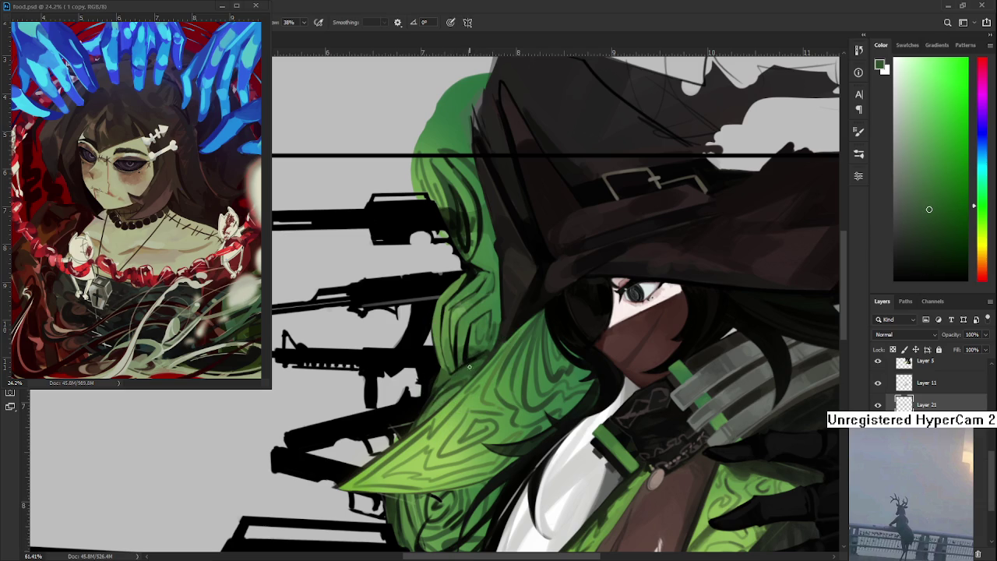
pyautogui.click(462, 345)
pyautogui.moveTo(456, 356)
pyautogui.mouseDown()
pyautogui.moveTo(467, 366)
pyautogui.moveTo(458, 372)
pyautogui.mouseUp()
# - Zoom to 81% on the hood's left side and sample near-black and hood green
pyautogui.scroll(-3, 459, 343)
pyautogui.scroll(-3, 460, 343)
pyautogui.scroll(7, 461, 334)
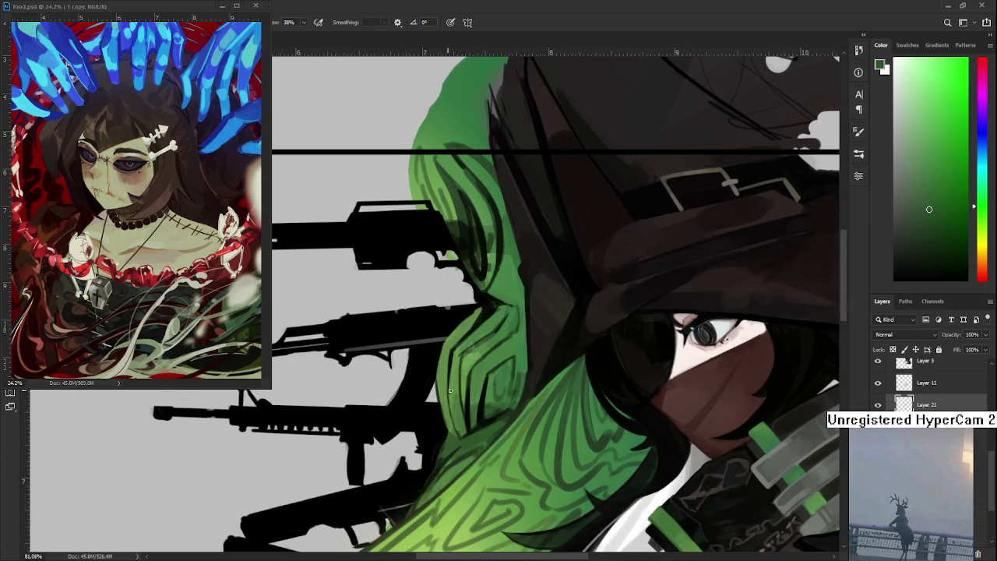
pyautogui.scroll(-2, 450, 390)
pyautogui.moveTo(443, 331)
pyautogui.mouseDown()
pyautogui.moveTo(487, 368)
pyautogui.moveTo(475, 370)
pyautogui.mouseUp()
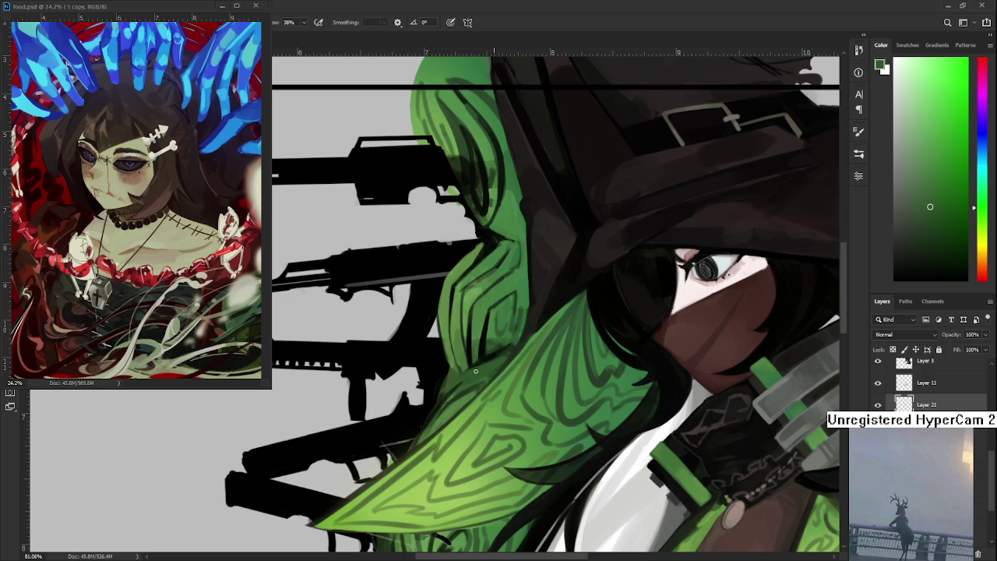
pyautogui.keyDown('alt'); pyautogui.click(488, 356); pyautogui.keyUp('alt')
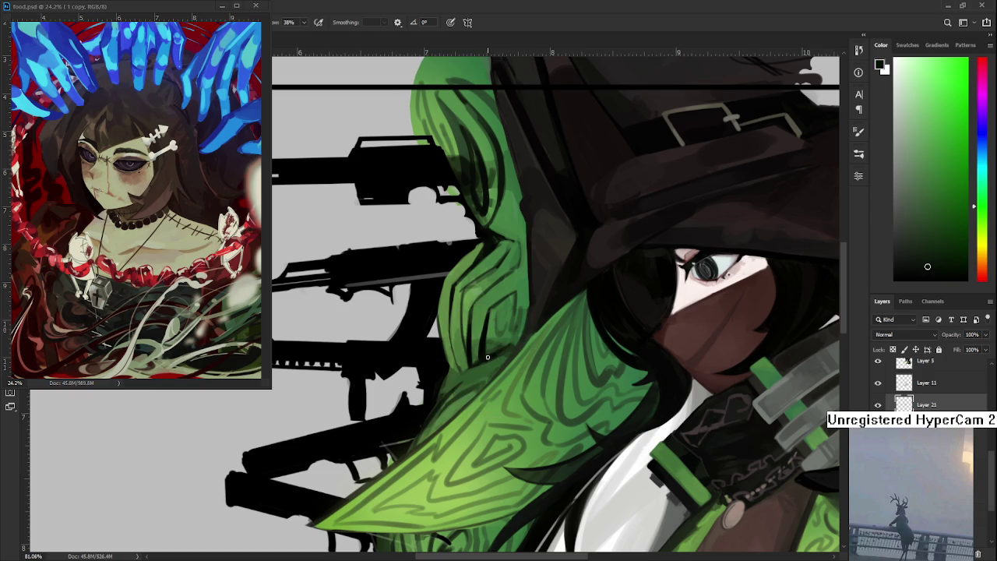
pyautogui.keyDown('alt'); pyautogui.click(449, 390); pyautogui.keyUp('alt')
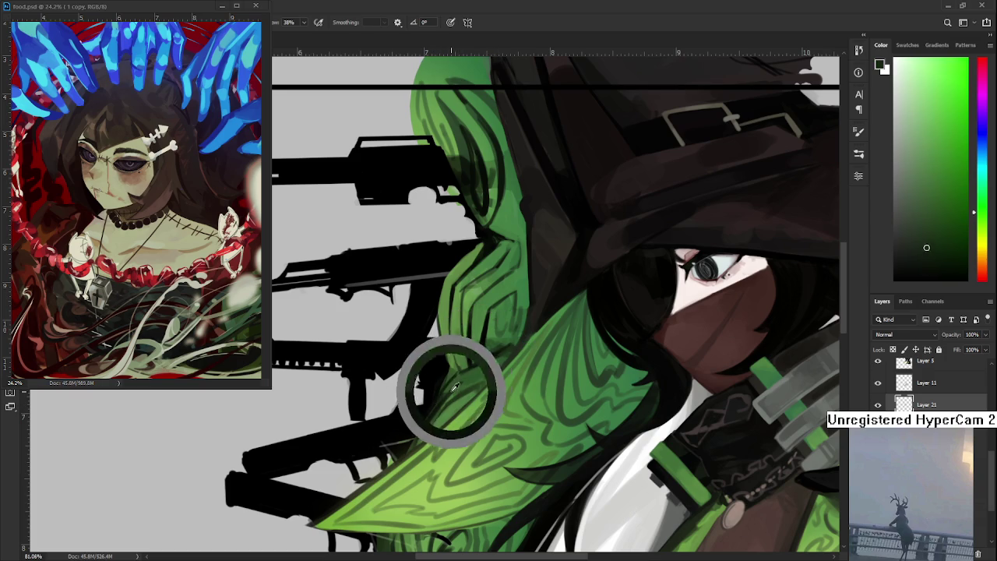
# - Paint a crisp near-black outline along the hood's left edge, then resample the hood green
pyautogui.keyDown('alt'); pyautogui.click(468, 372); pyautogui.keyUp('alt')
pyautogui.keyDown('alt'); pyautogui.click(480, 360); pyautogui.keyUp('alt')
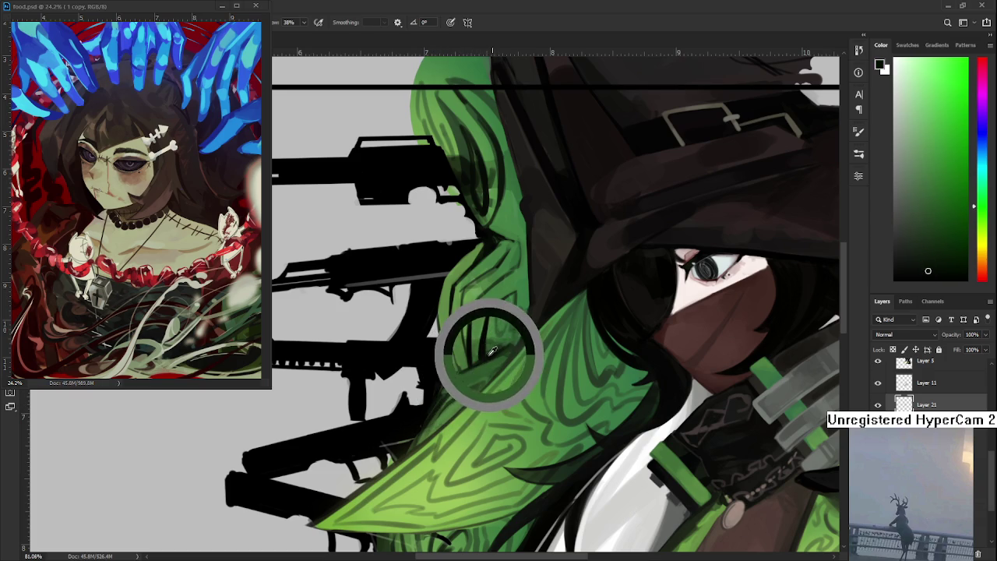
pyautogui.keyDown('alt'); pyautogui.click(489, 349); pyautogui.keyUp('alt')
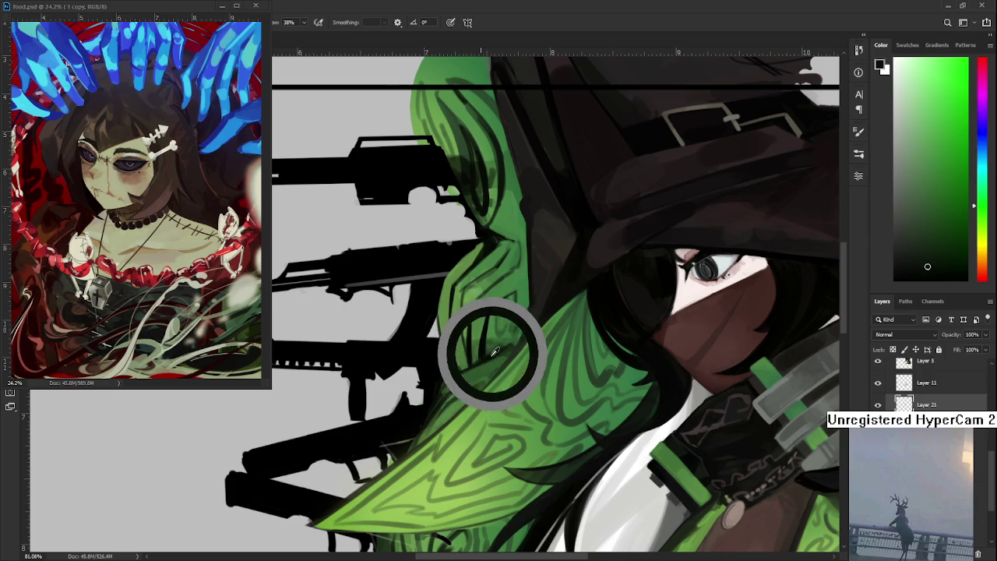
pyautogui.moveTo(489, 348); pyautogui.dragTo(485, 356)
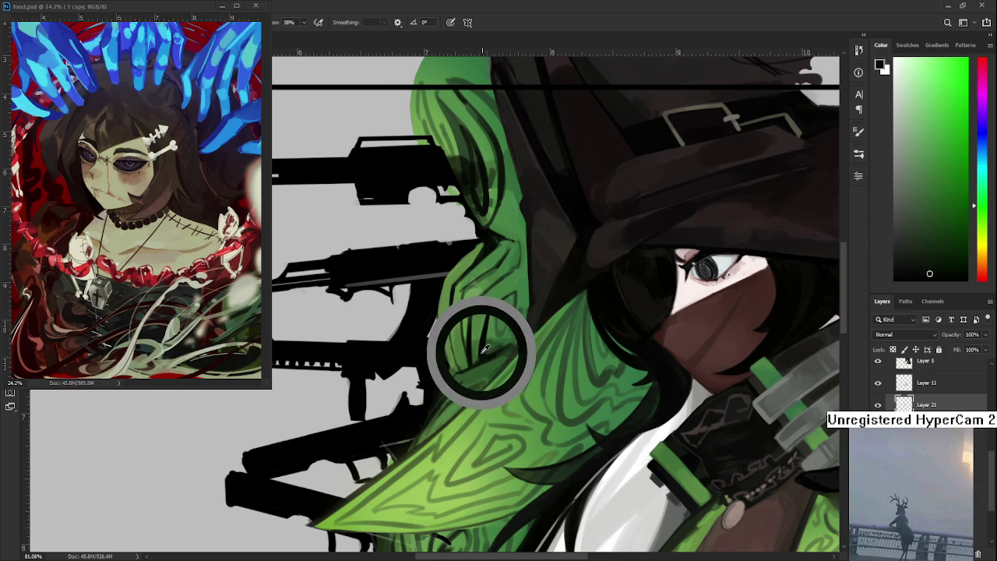
pyautogui.moveTo(486, 355); pyautogui.dragTo(482, 349)
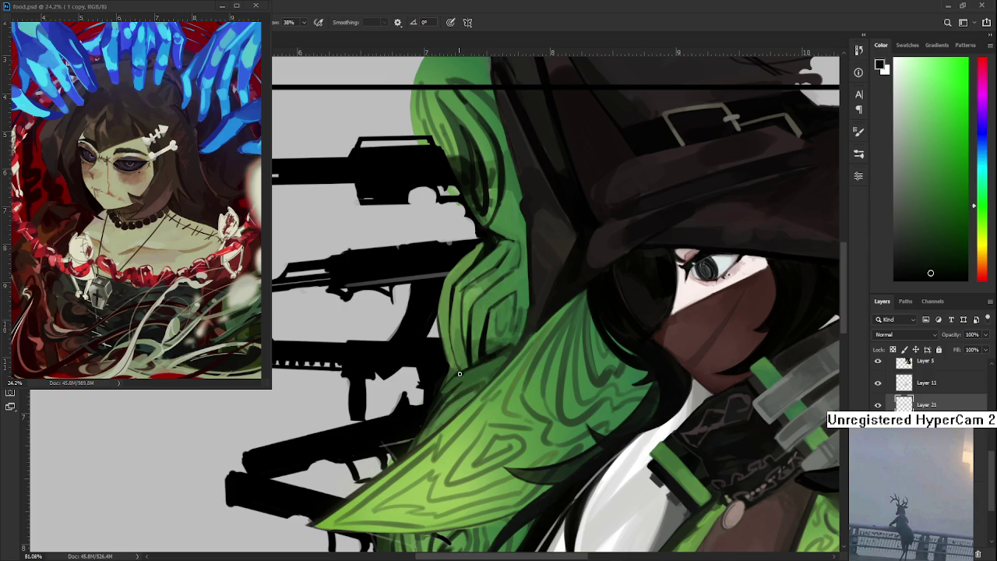
pyautogui.keyDown('alt'); pyautogui.click(467, 372); pyautogui.keyUp('alt')
pyautogui.moveTo(465, 366)
pyautogui.mouseDown()
pyautogui.moveTo(476, 369)
pyautogui.moveTo(468, 370)
pyautogui.mouseUp()
# - Sample a range of lighter and darker greens from the hood's left edge
pyautogui.scroll(-3, 600, 372)
pyautogui.scroll(2, 536, 342)
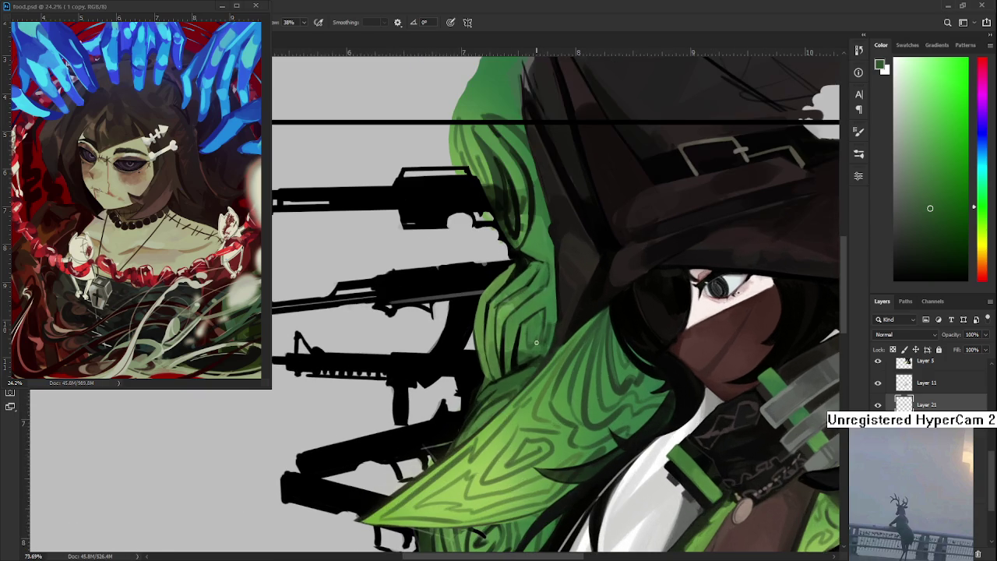
pyautogui.scroll(2, 503, 358)
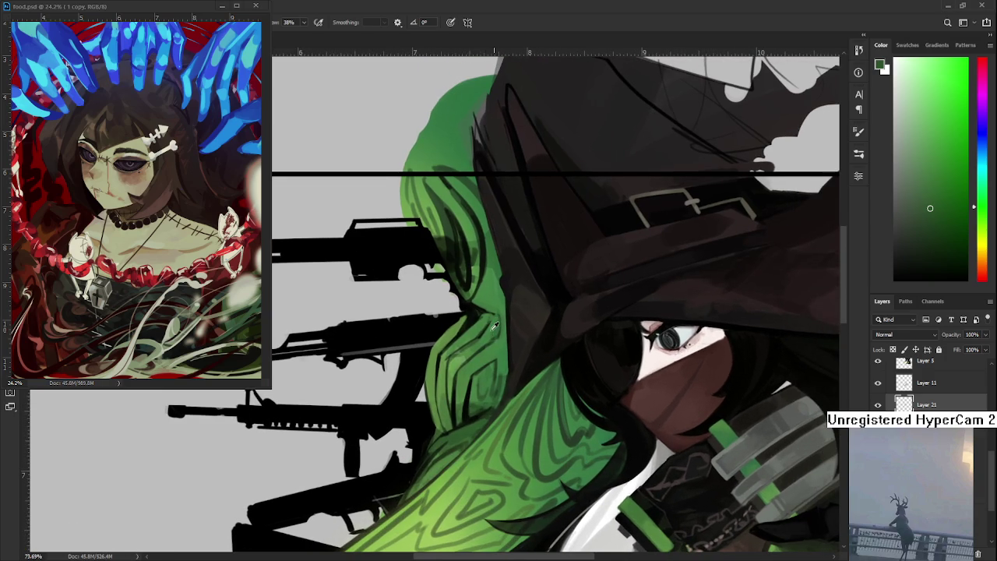
pyautogui.keyDown('alt'); pyautogui.click(442, 338); pyautogui.keyUp('alt')
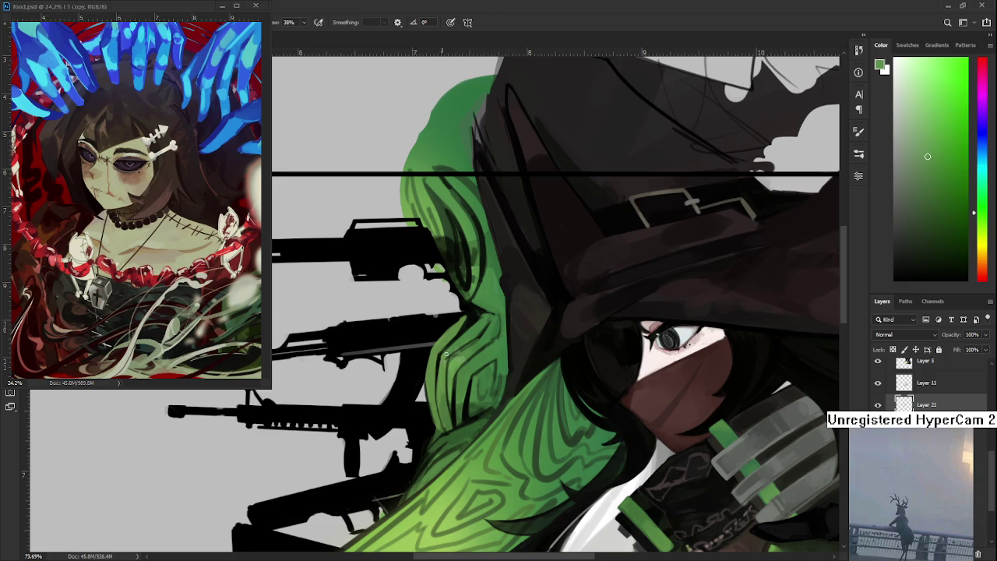
pyautogui.keyDown('alt'); pyautogui.click(449, 343); pyautogui.keyUp('alt')
pyautogui.keyDown('alt'); pyautogui.click(487, 326); pyautogui.keyUp('alt')
pyautogui.keyDown('alt'); pyautogui.click(466, 315); pyautogui.keyUp('alt')
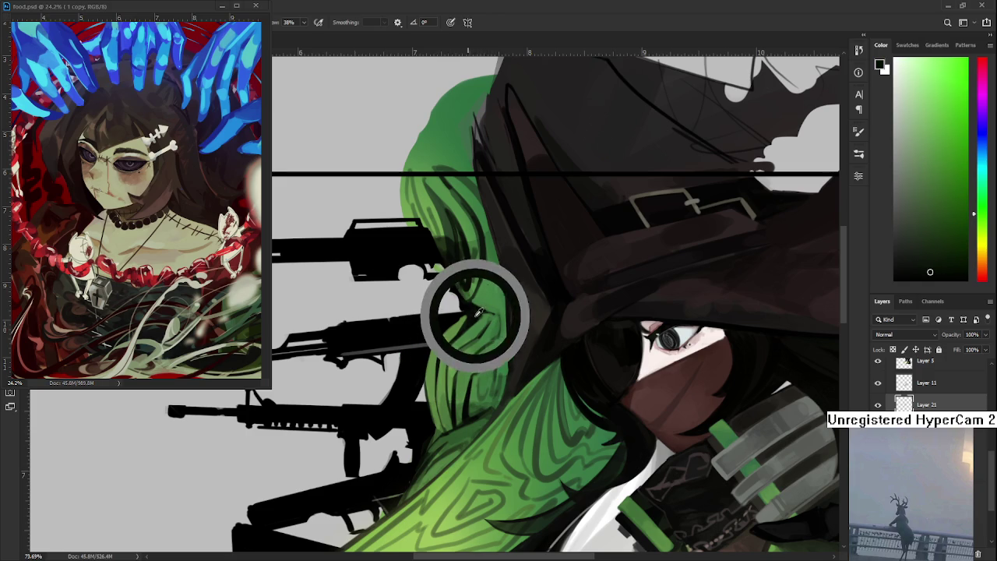
pyautogui.keyDown('alt'); pyautogui.click(446, 338); pyautogui.keyUp('alt')
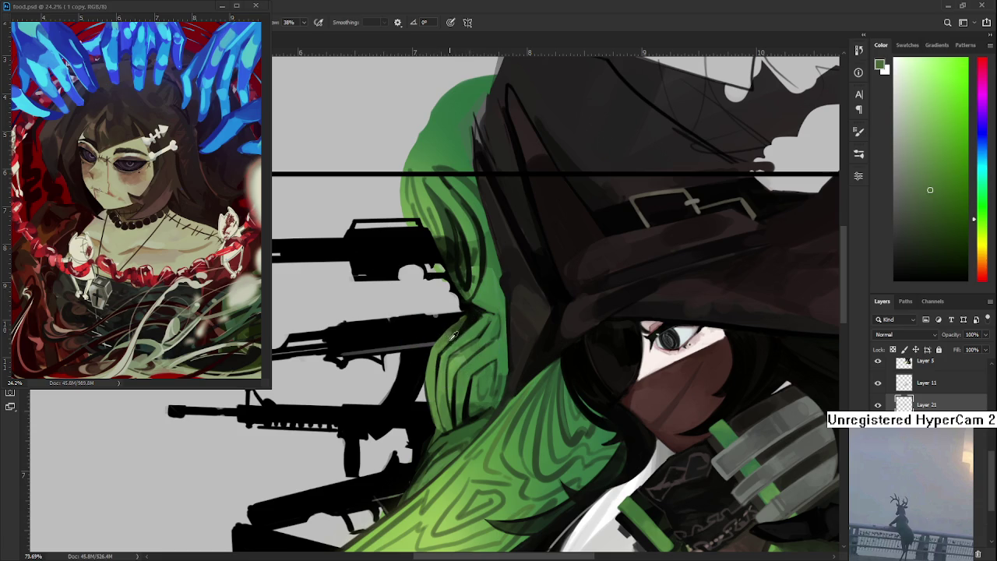
# - Alternate between lighter and darker hood greens, ending on a muted grey-green for the edge
pyautogui.keyDown('alt'); pyautogui.click(452, 330); pyautogui.keyUp('alt')
pyautogui.keyDown('alt'); pyautogui.click(456, 331); pyautogui.keyUp('alt')
pyautogui.keyDown('alt'); pyautogui.click(459, 329); pyautogui.keyUp('alt')
pyautogui.keyDown('alt'); pyautogui.click(457, 322); pyautogui.keyUp('alt')
pyautogui.keyDown('alt'); pyautogui.click(461, 321); pyautogui.keyUp('alt')
pyautogui.keyDown('alt'); pyautogui.click(449, 337); pyautogui.keyUp('alt')
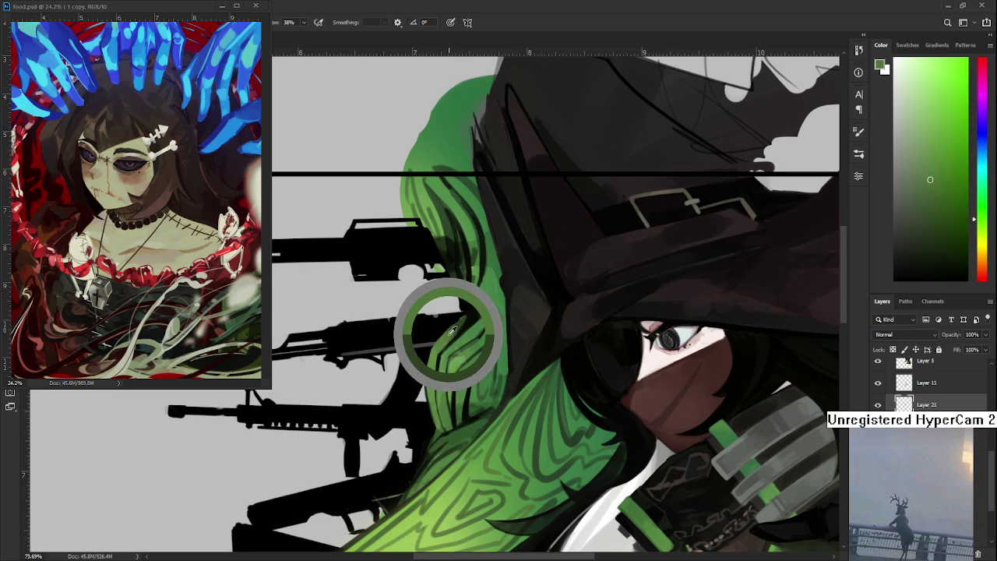
pyautogui.keyDown('alt'); pyautogui.click(453, 333); pyautogui.keyUp('alt')
pyautogui.keyDown('alt'); pyautogui.click(457, 332); pyautogui.keyUp('alt')
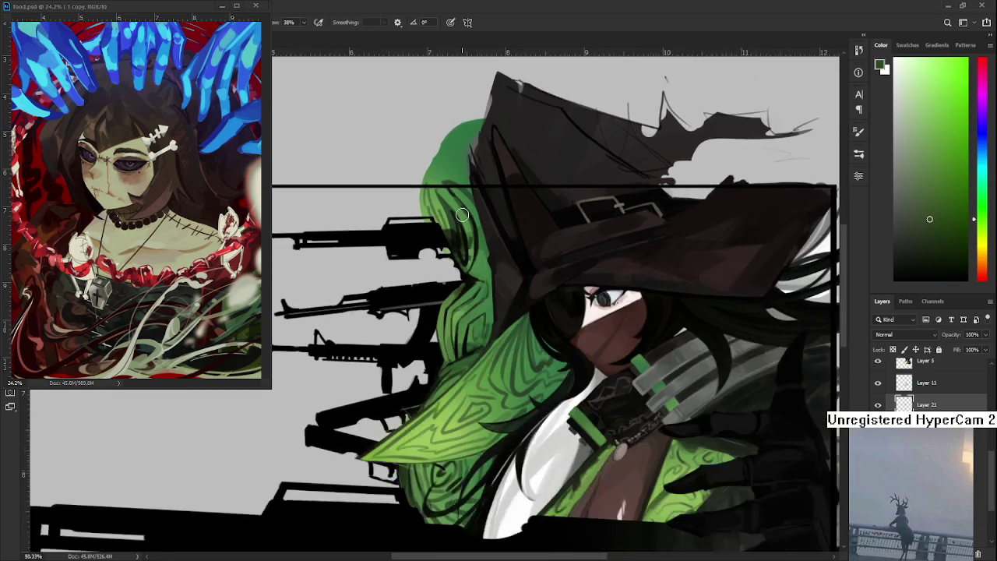
pyautogui.scroll(-6, 470, 258)
pyautogui.scroll(2, 471, 258)
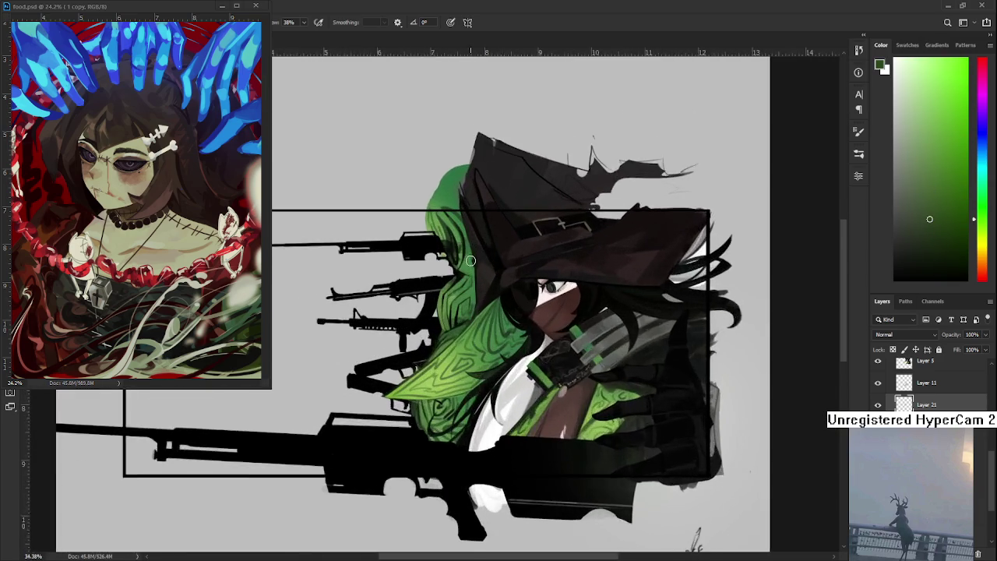
pyautogui.scroll(2, 471, 259)
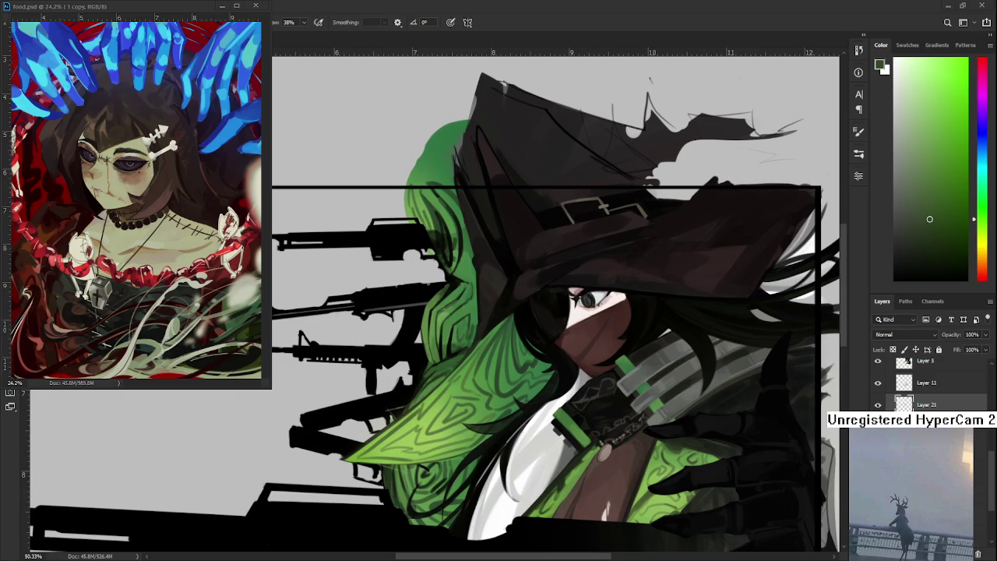